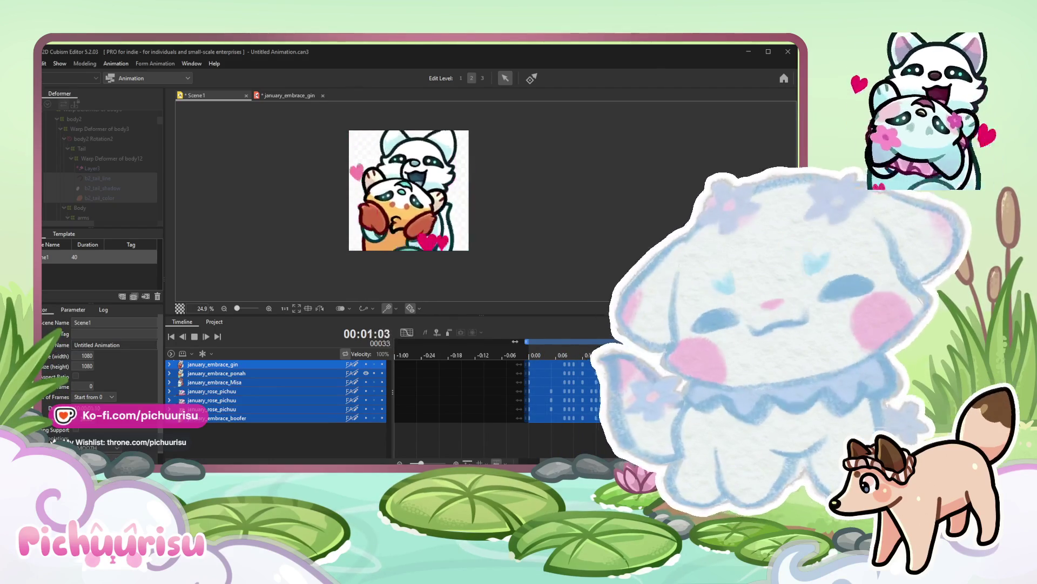
scroll(274, 155, "down", 2)
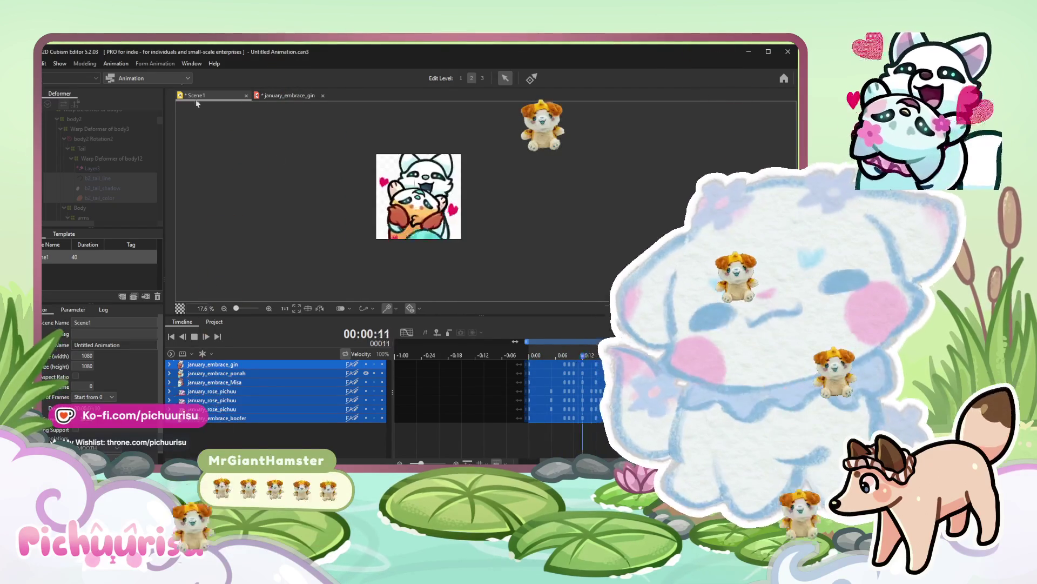
Switch from the animation scene to modelling the january_embrace_gin red panda model.
left_click(286, 96)
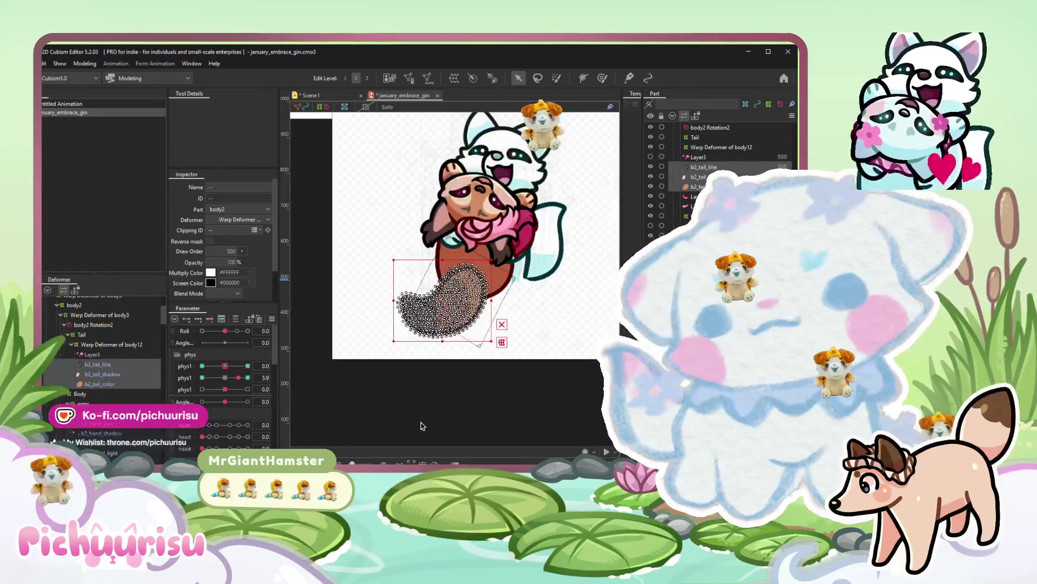
Show the full-scale model image and move the loose pink Layer24 piece onto the red panda's chest.
left_click(421, 422)
scroll(421, 423, "up", 2)
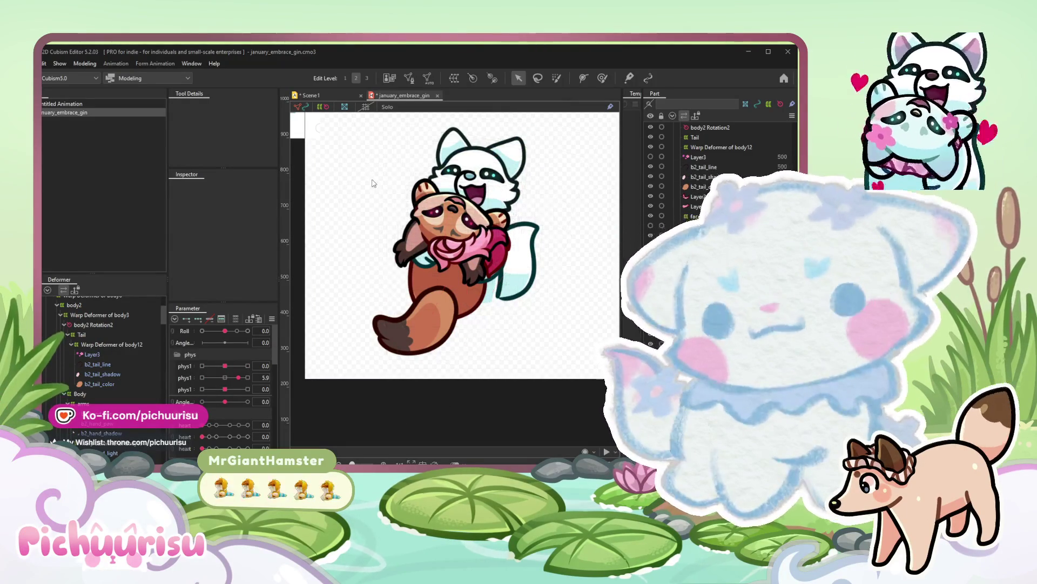
key("t")
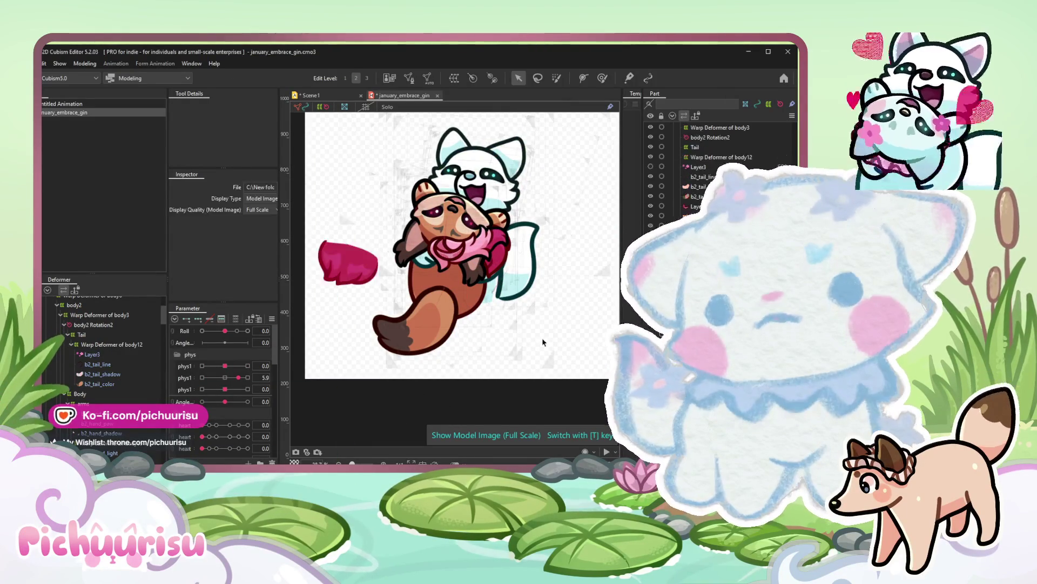
scroll(315, 266, "up", 3)
left_click_drag(349, 259, 487, 268)
scroll(379, 272, "up", 2)
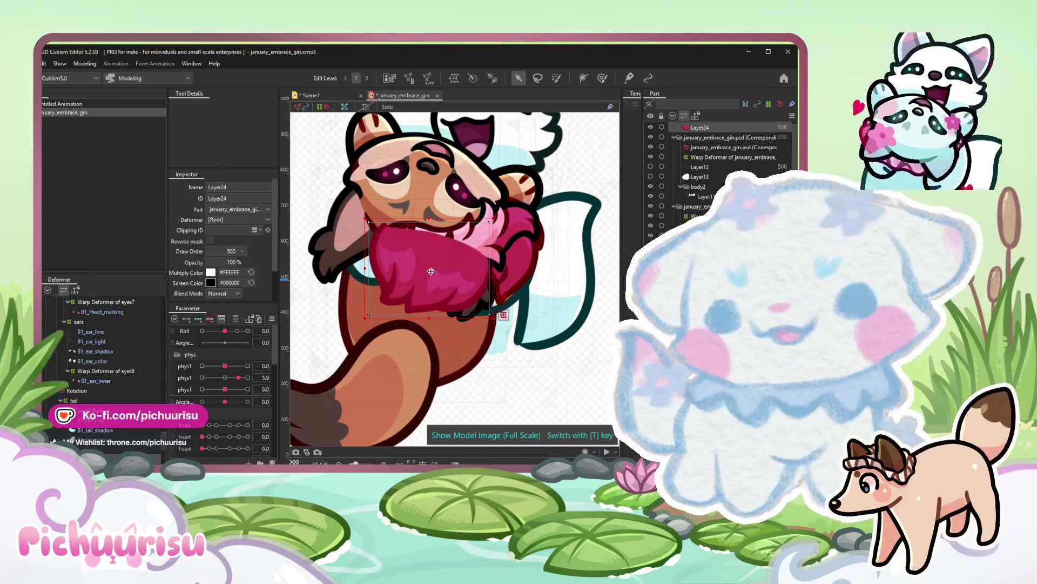
scroll(379, 272, "up", 5)
left_click(347, 343)
scroll(389, 324, "down", 3)
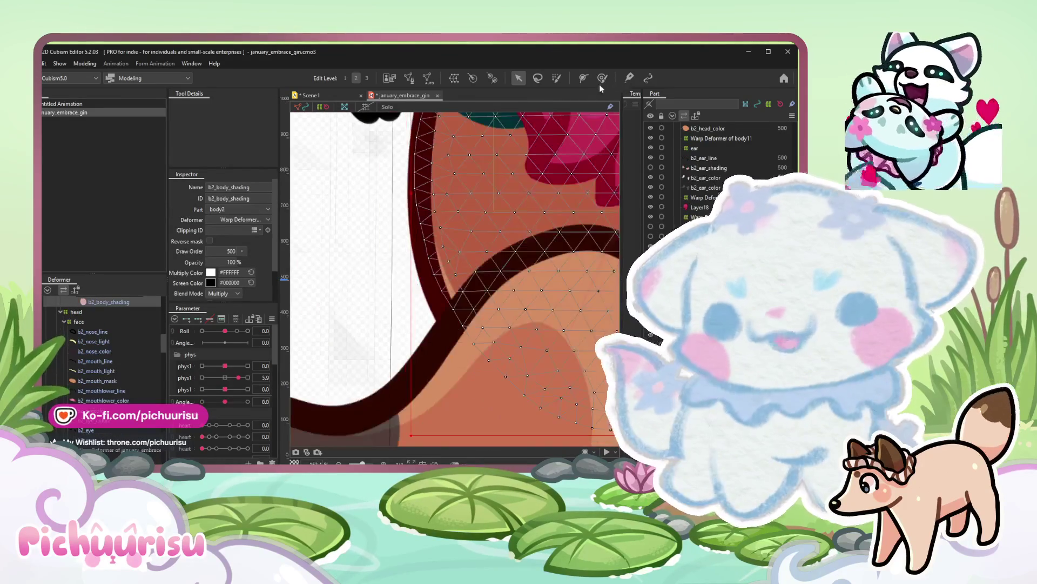
key("g")
scroll(441, 397, "down", 2)
scroll(441, 365, "down", 5)
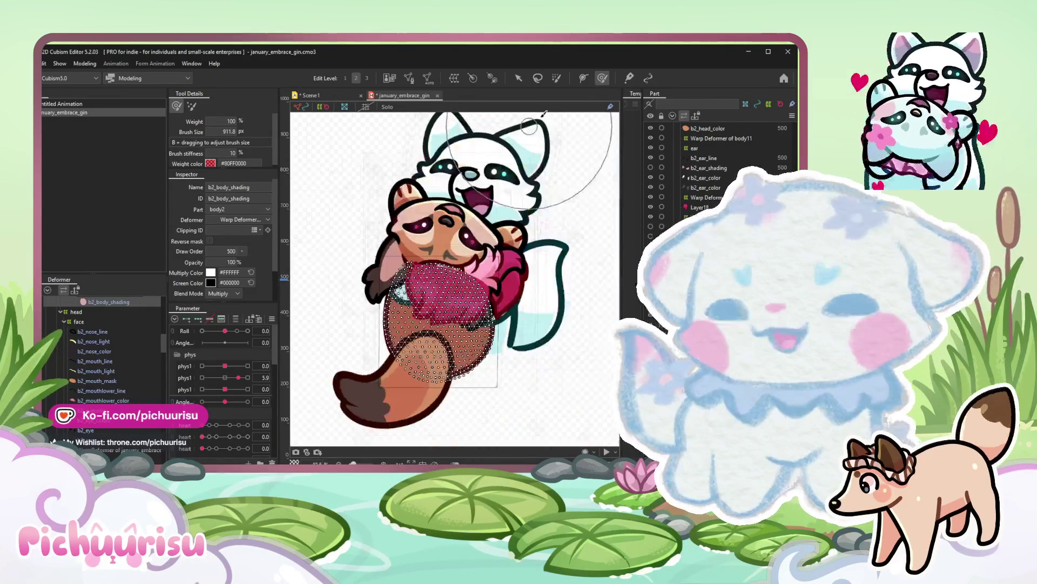
Select the pink Layer24 piece and nudge it up and left into place on body2.
key("v")
left_click(438, 308)
scroll(470, 308, "up", 4)
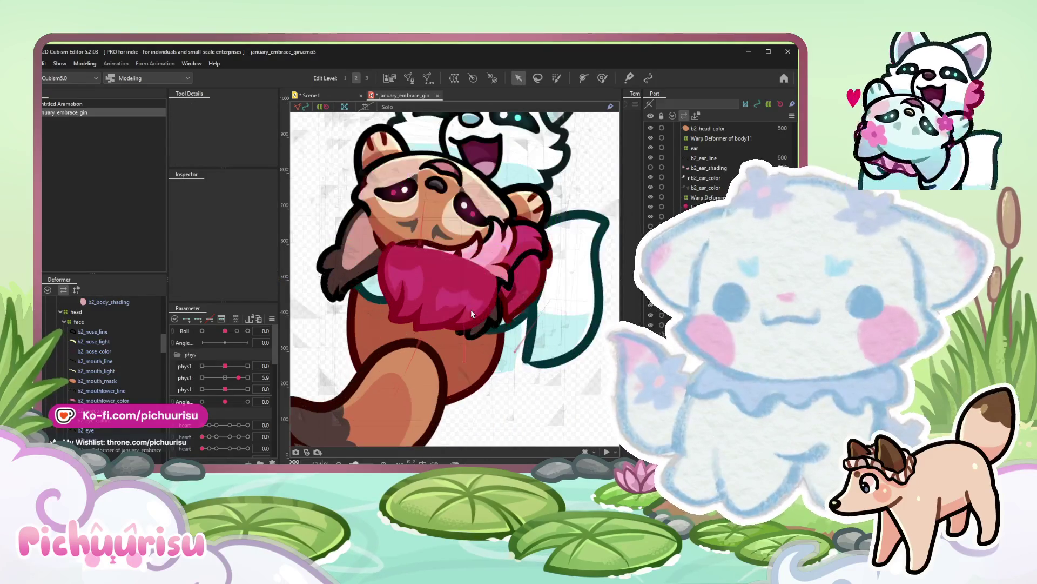
scroll(714, 162, "down", 5)
scroll(713, 162, "down", 3)
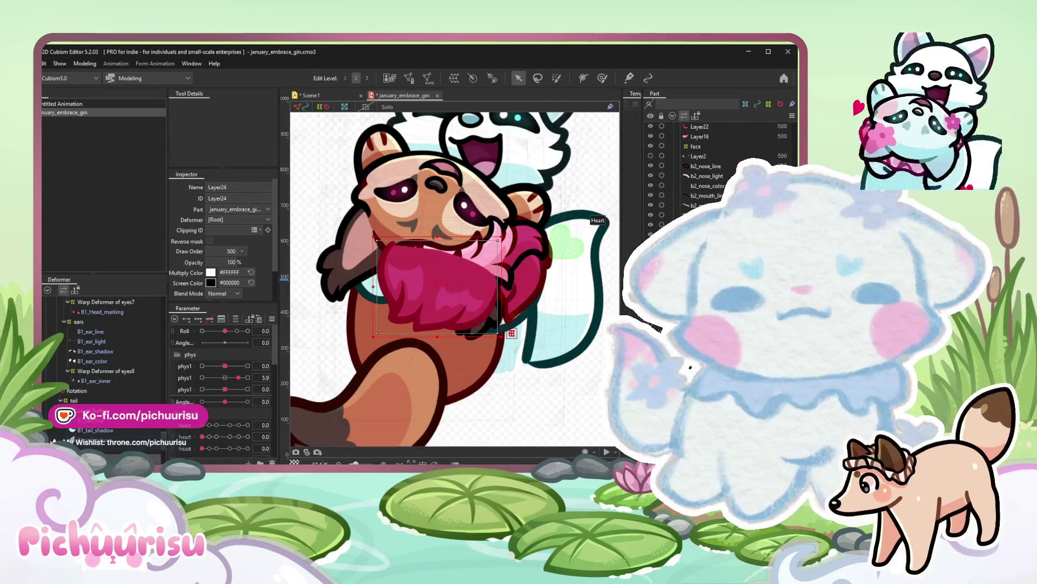
left_click_drag(438, 292, 423, 276)
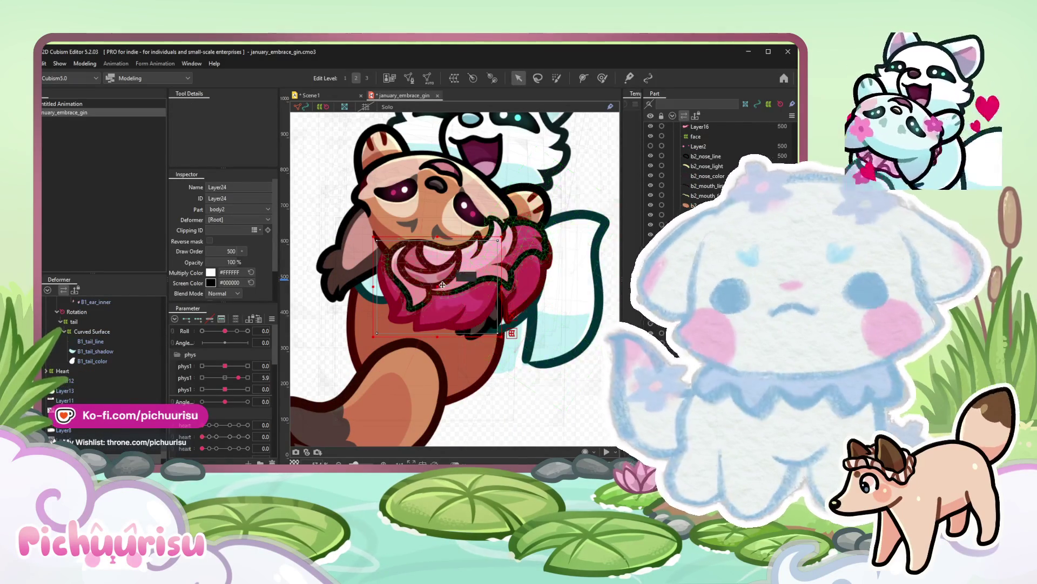
Fine-tune the pink scarf piece's position and select Layer24 for parenting to body7's warp deformer.
left_click(519, 275)
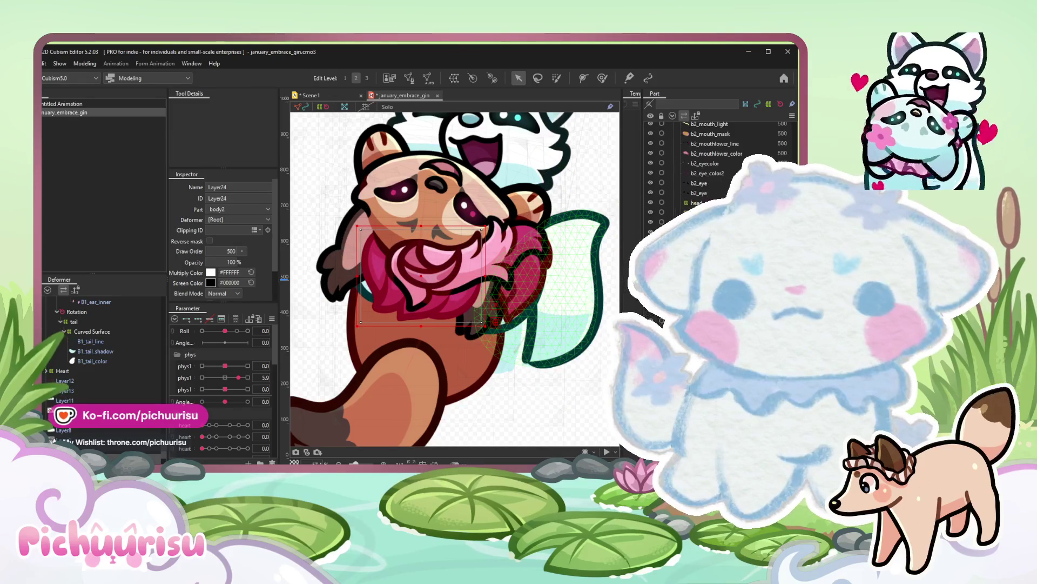
key("Escape")
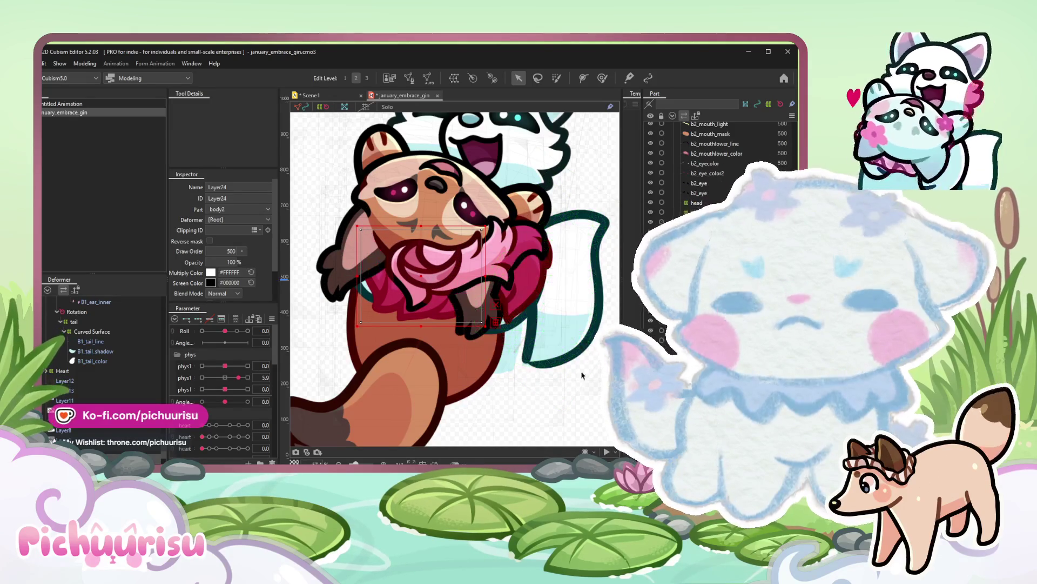
left_click_drag(426, 279, 486, 309)
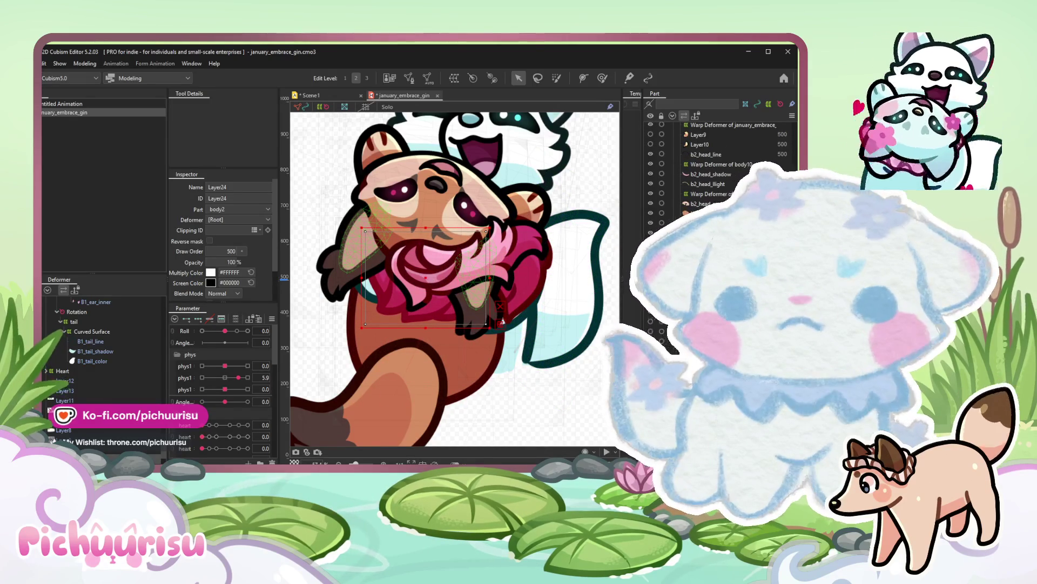
scroll(713, 162, "down", 3)
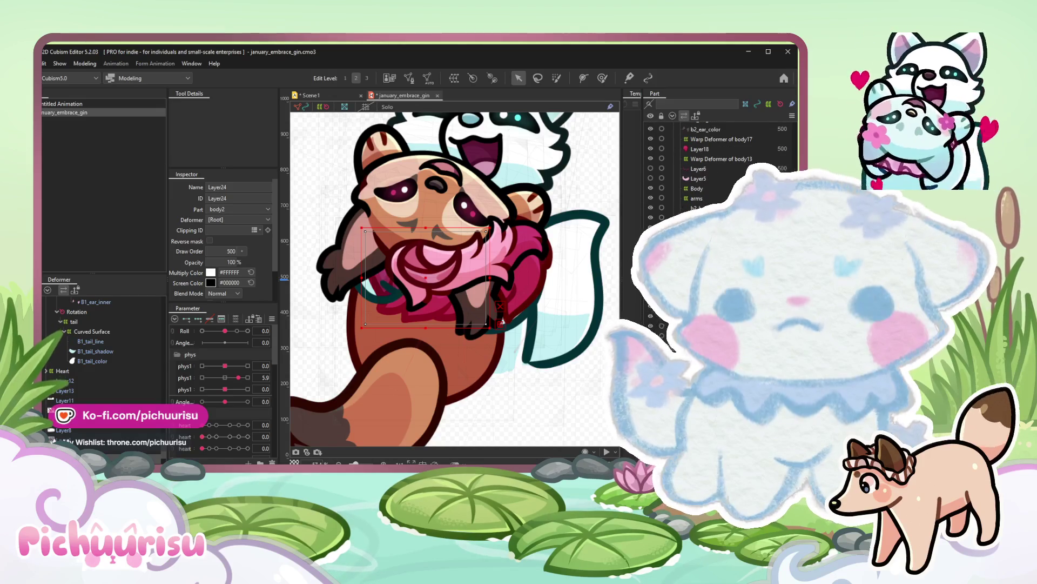
left_click(444, 296)
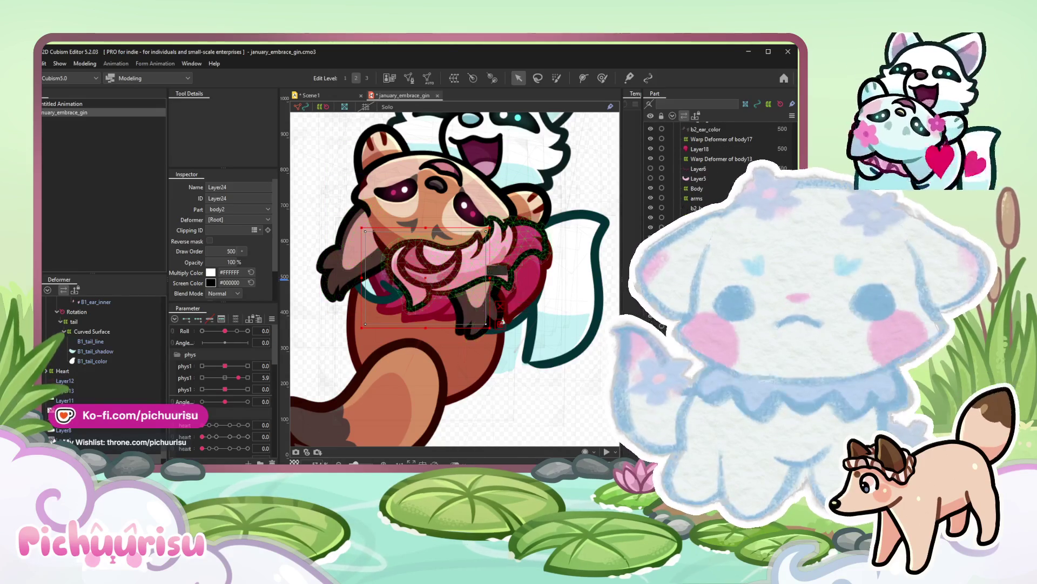
left_click(489, 321)
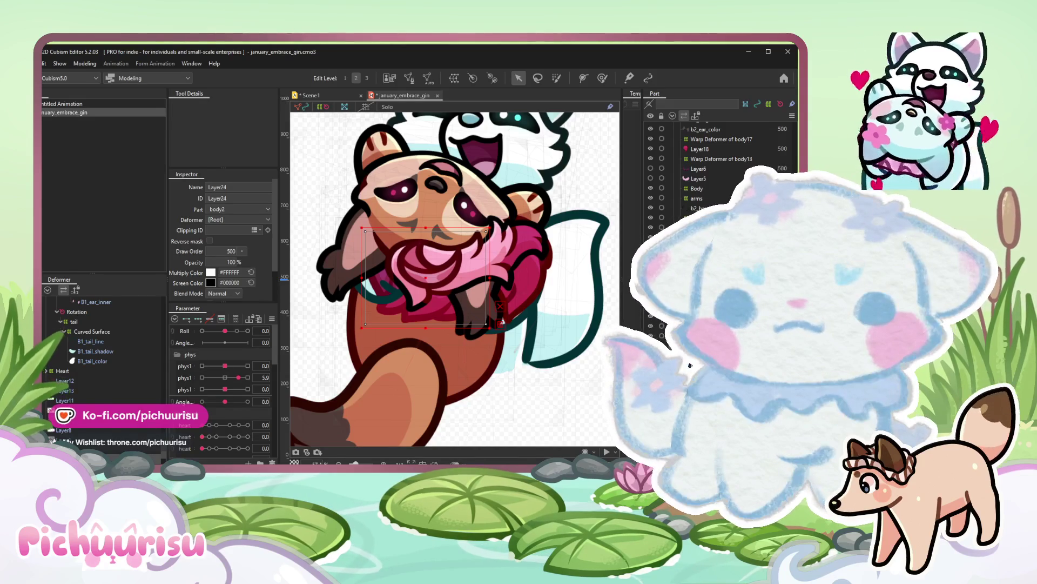
left_click(419, 296)
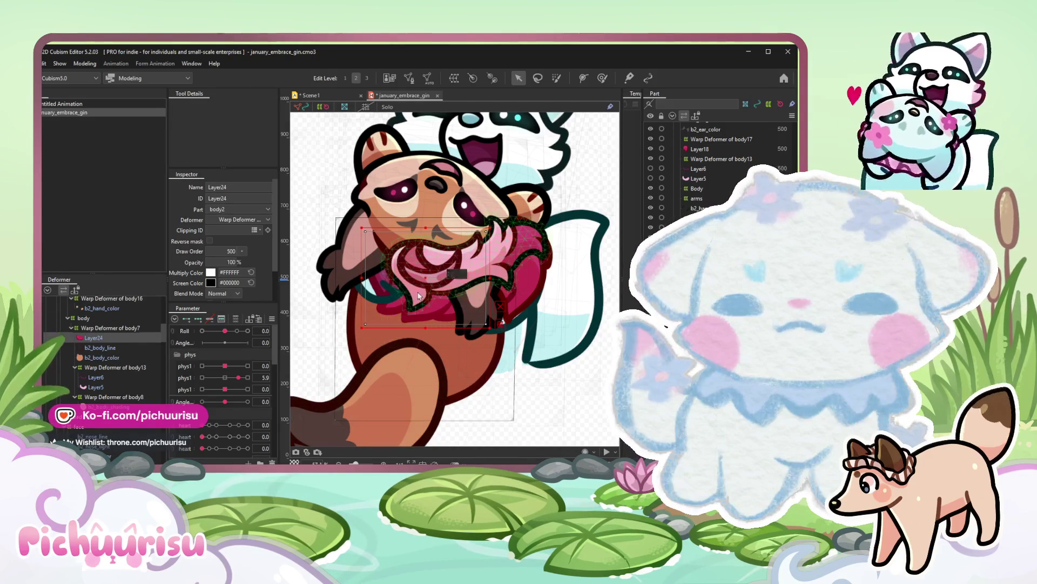
scroll(418, 296, "up", 2)
Move Layer24 up under the chin, tilt it to match the body, and show its mesh vertices.
left_click_drag(429, 274, 421, 317)
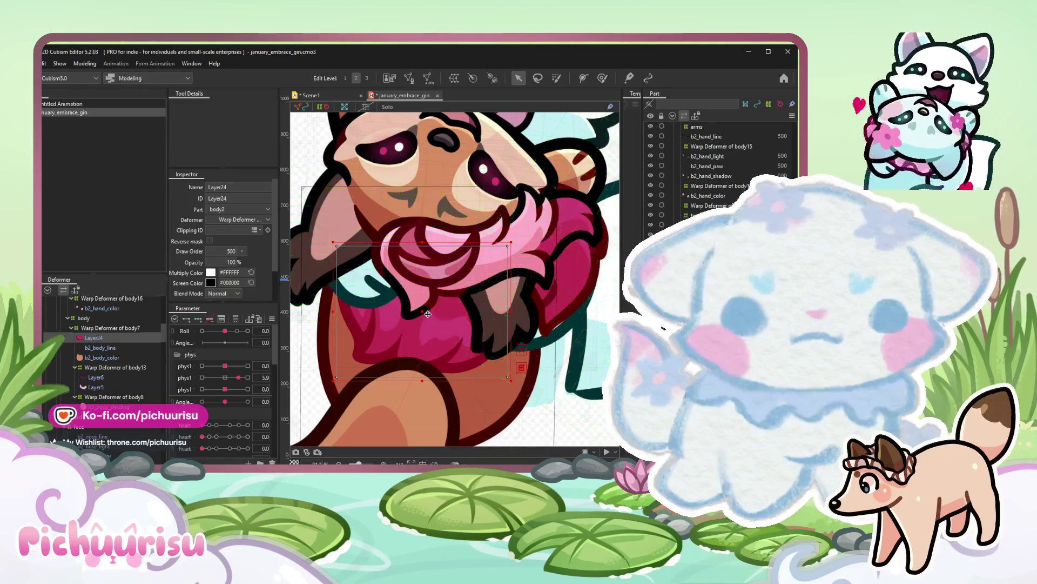
left_click_drag(421, 312, 434, 274)
left_click_drag(512, 201, 519, 189)
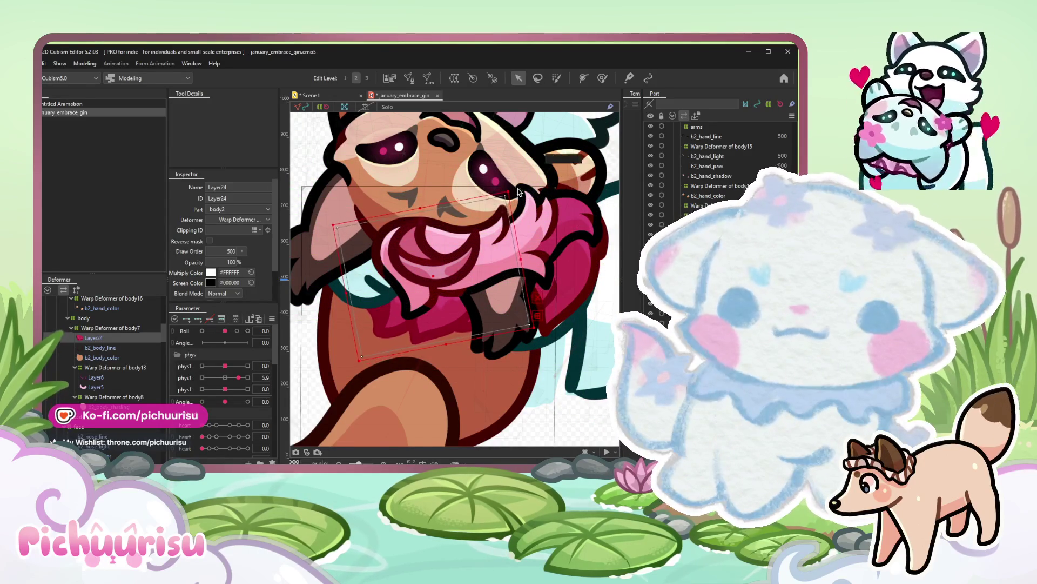
scroll(500, 289, "down", 3)
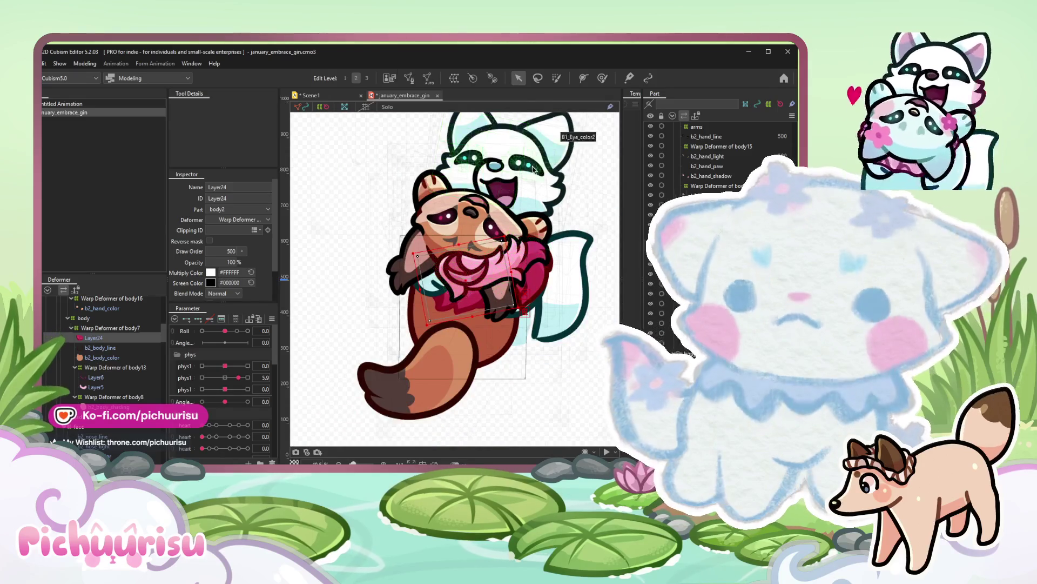
scroll(511, 244, "up", 4)
scroll(533, 170, "down", 3)
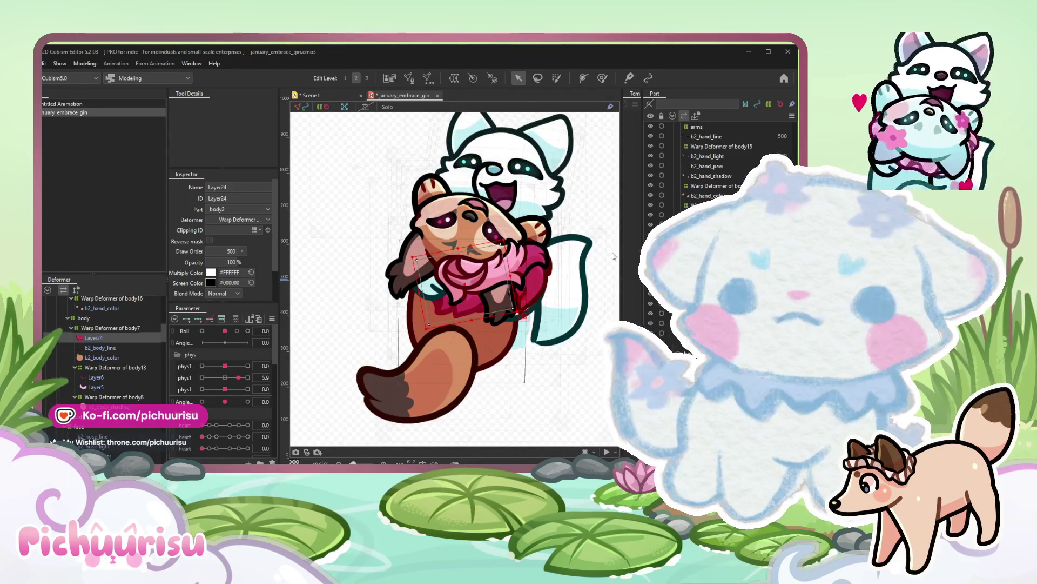
left_click(95, 337)
scroll(98, 367, "up", 2)
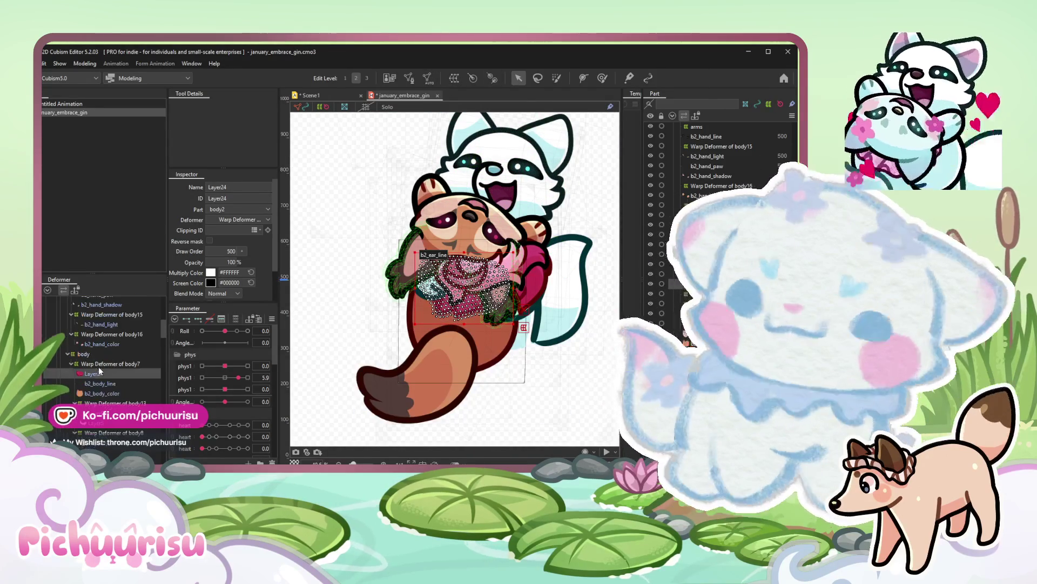
scroll(123, 365, "down", 4)
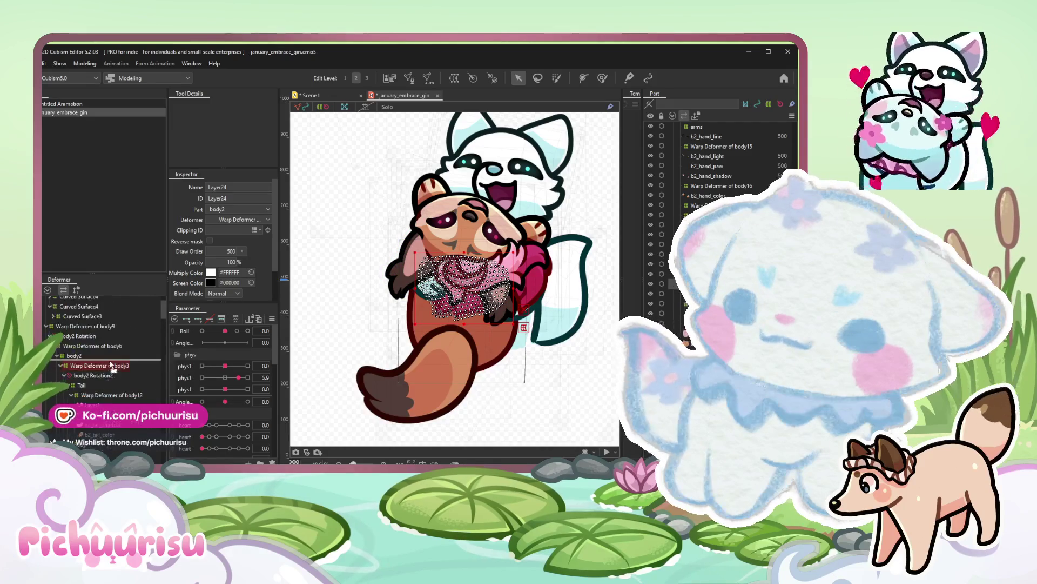
scroll(120, 367, "down", 4)
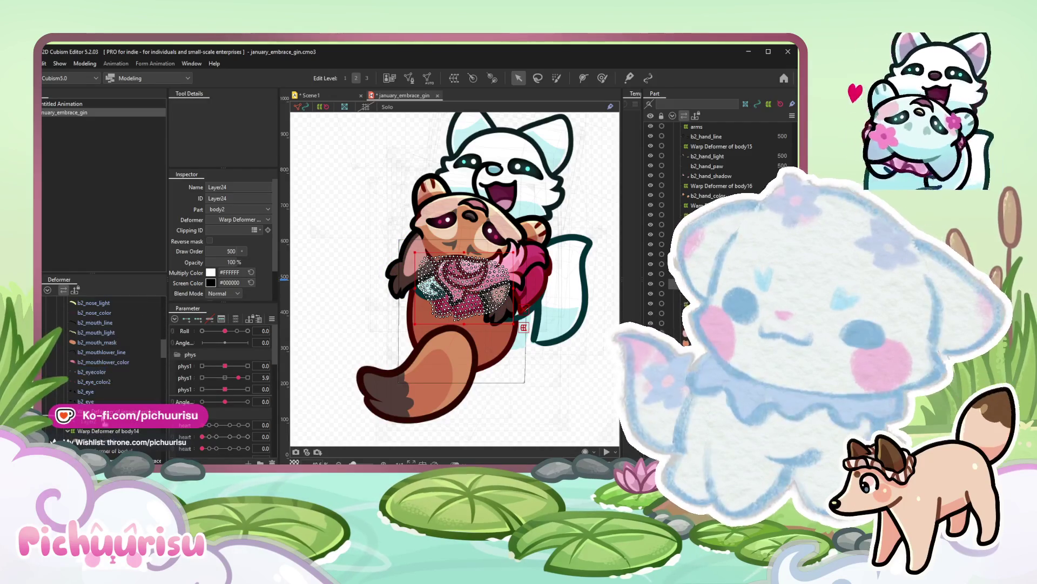
scroll(120, 367, "down", 3)
scroll(118, 370, "down", 3)
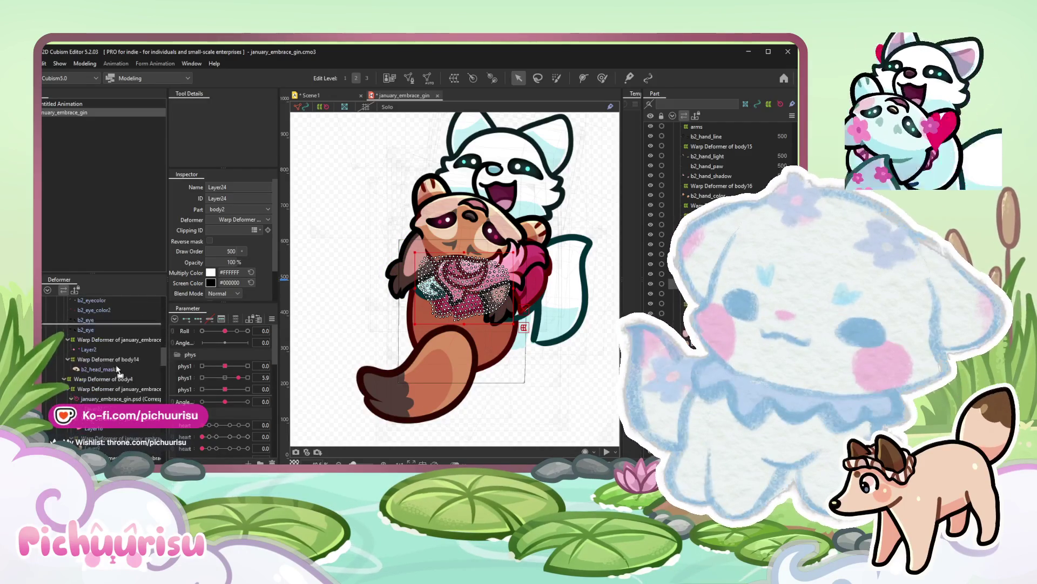
scroll(109, 381, "up", 3)
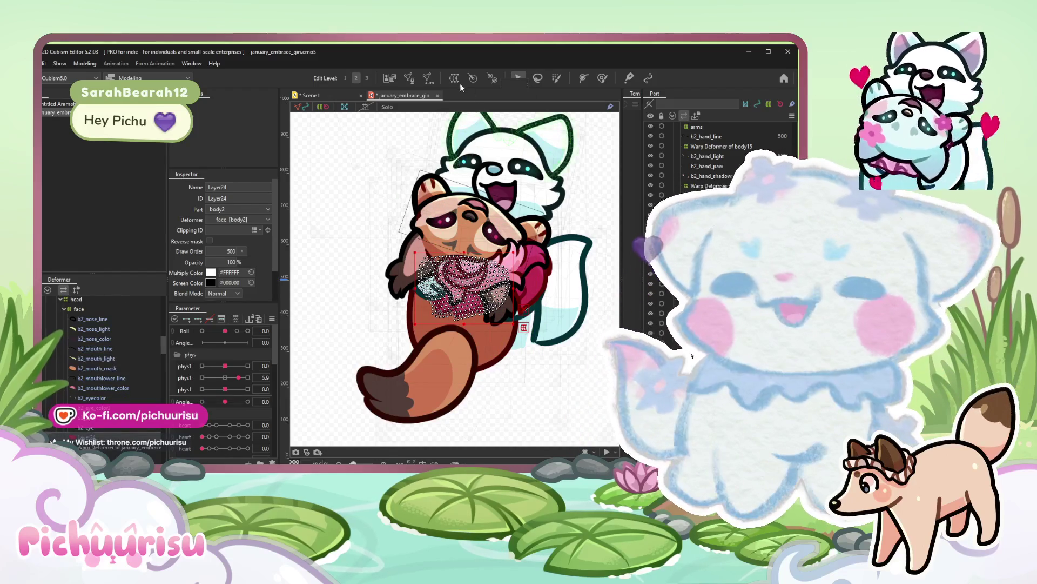
Select the warp deformer under face, its grid covering the red panda's body.
left_click(470, 284)
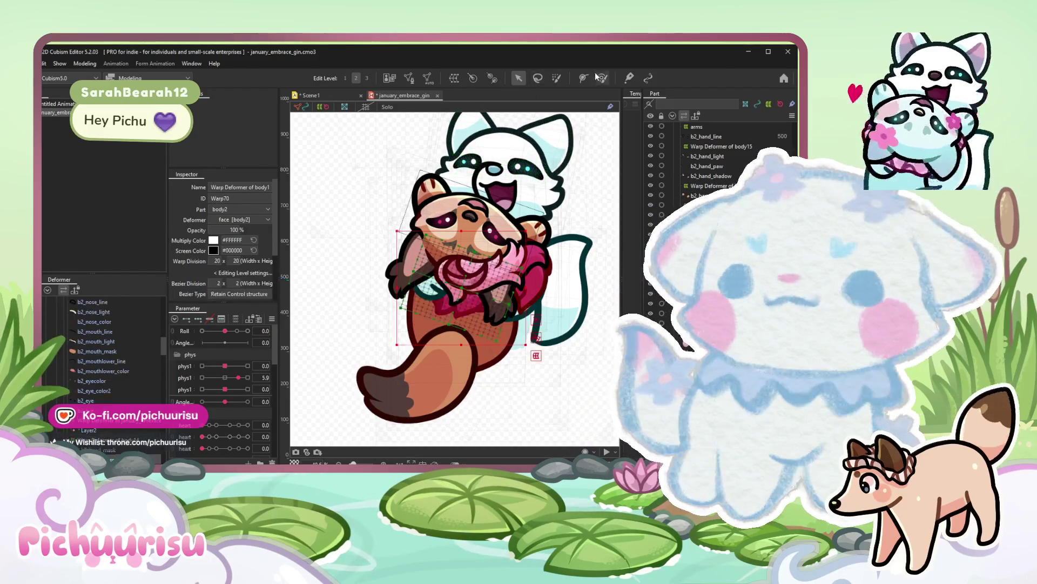
scroll(456, 341, "up", 3)
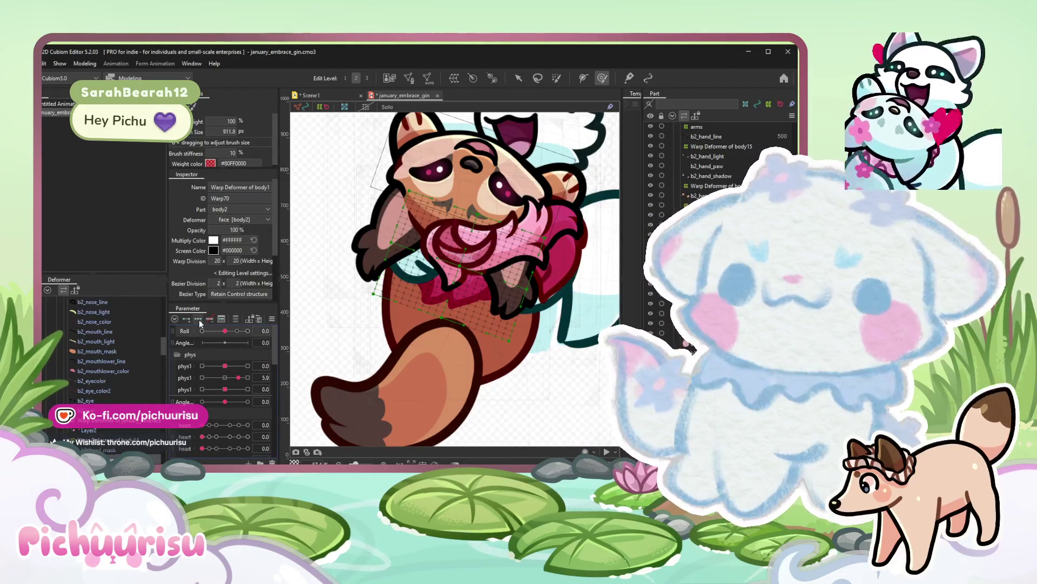
Preview Roll at 10 and -10, then return Roll to neutral.
left_click(247, 330)
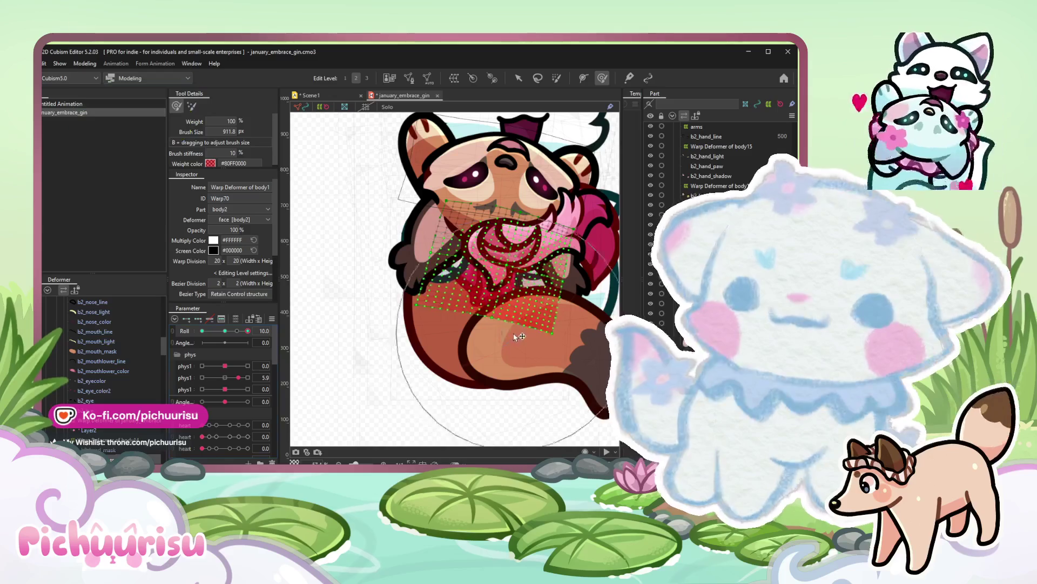
left_click(203, 330)
left_click(456, 318)
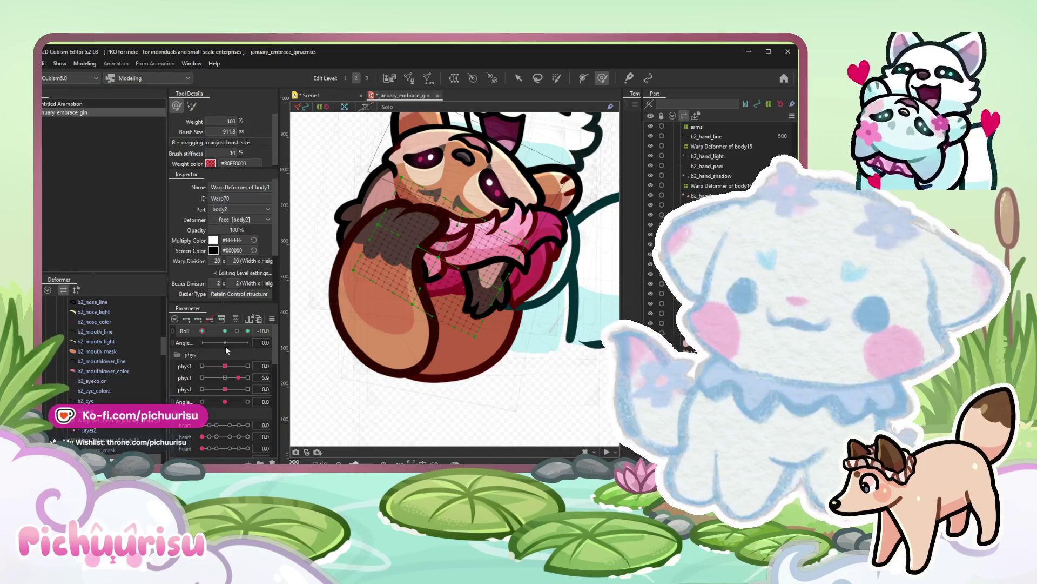
left_click(225, 331)
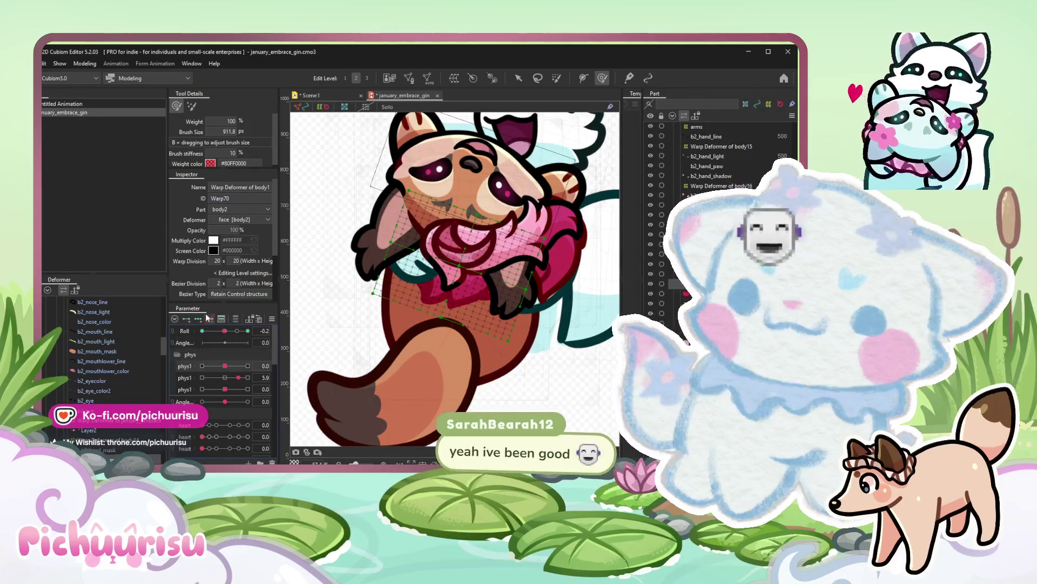
At phys1's extreme, bend the red panda's lower body and tail, then reset phys1 to neutral.
left_click(248, 366)
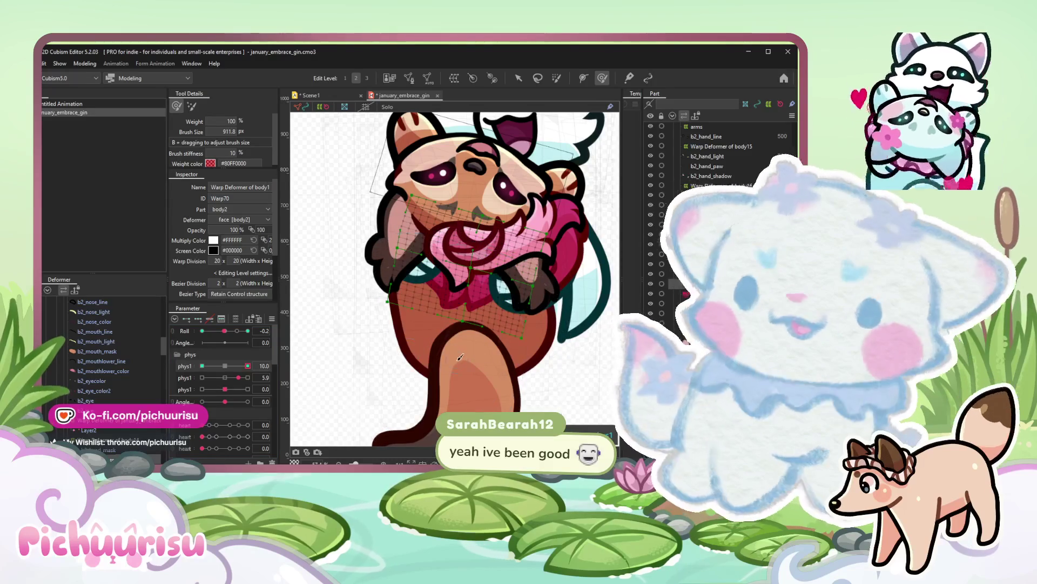
left_click(244, 374)
left_click_drag(439, 357, 422, 345)
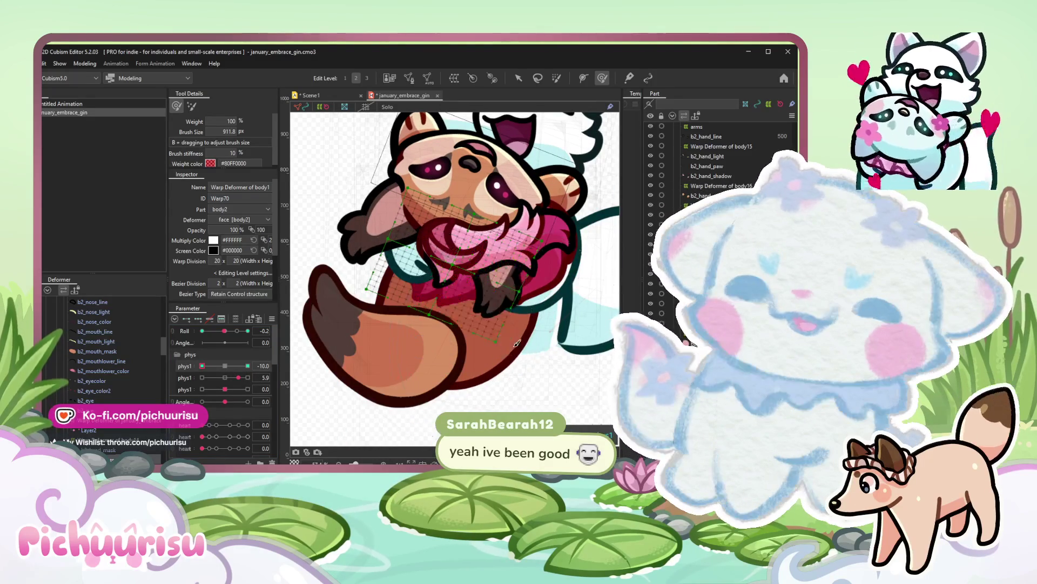
left_click_drag(222, 367, 247, 365)
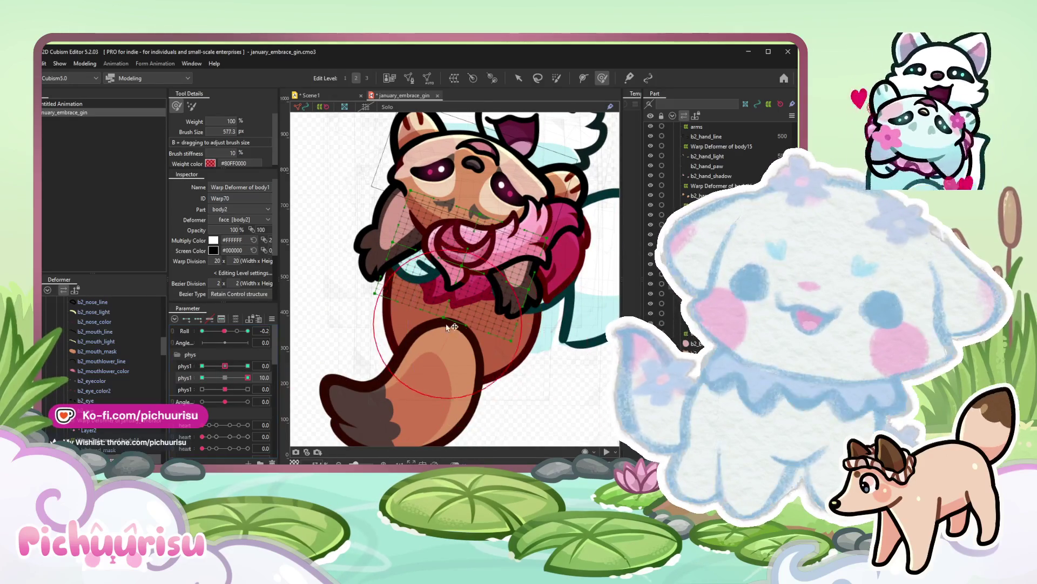
Smooth the body warp deformer with the soft brush and check it at phys1's maximum.
key("a")
left_click(459, 239)
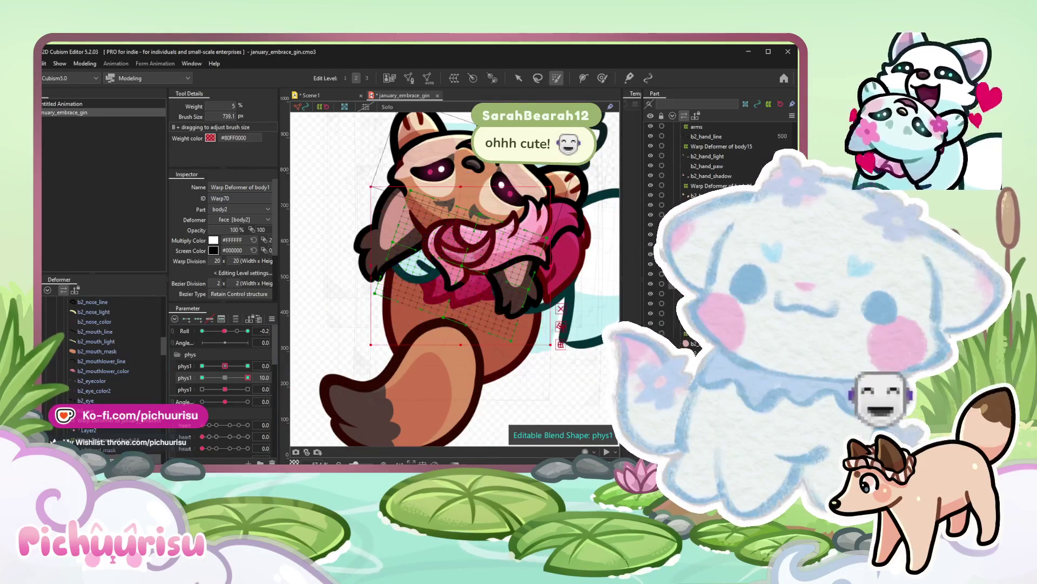
left_click(602, 78)
scroll(455, 268, "up", 3)
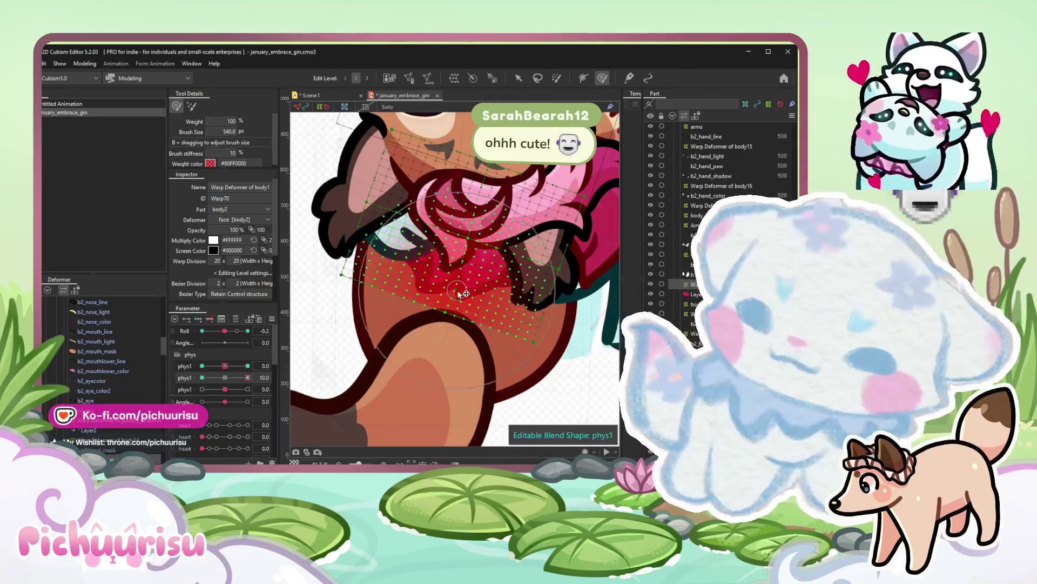
left_click_drag(441, 289, 453, 308)
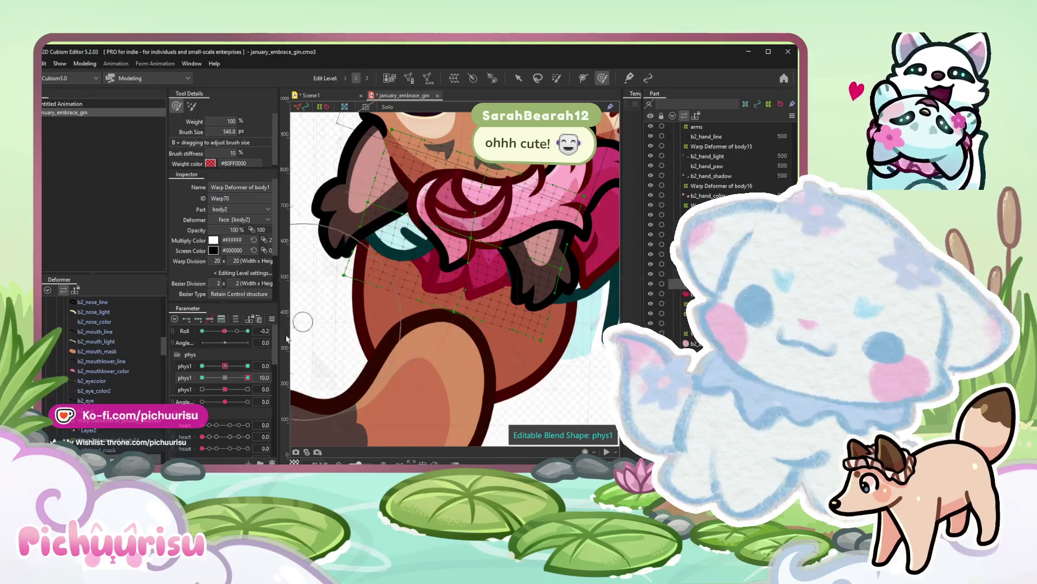
scroll(454, 268, "down", 3)
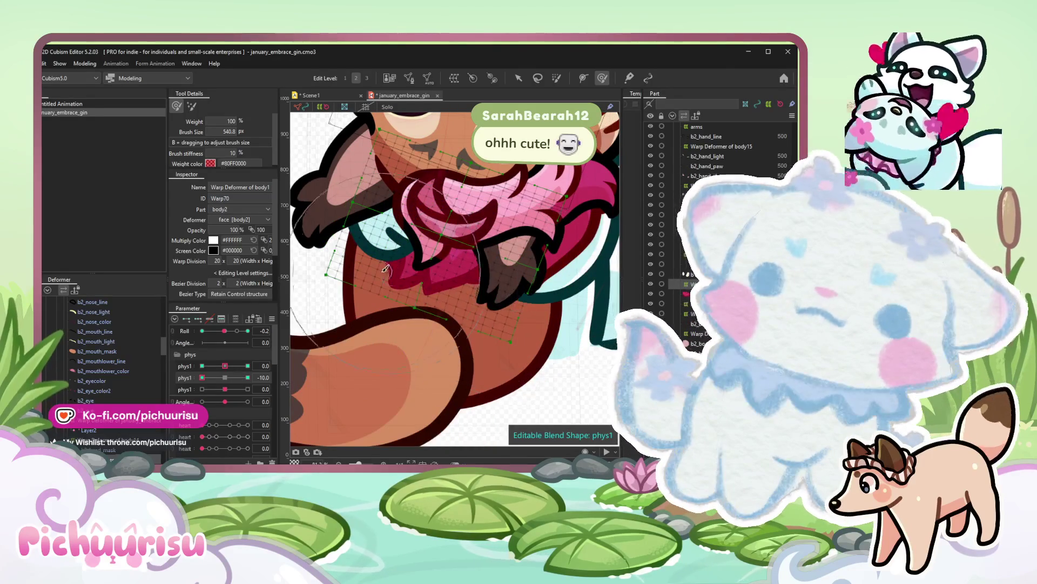
scroll(390, 273, "down", 3)
left_click_drag(226, 377, 247, 376)
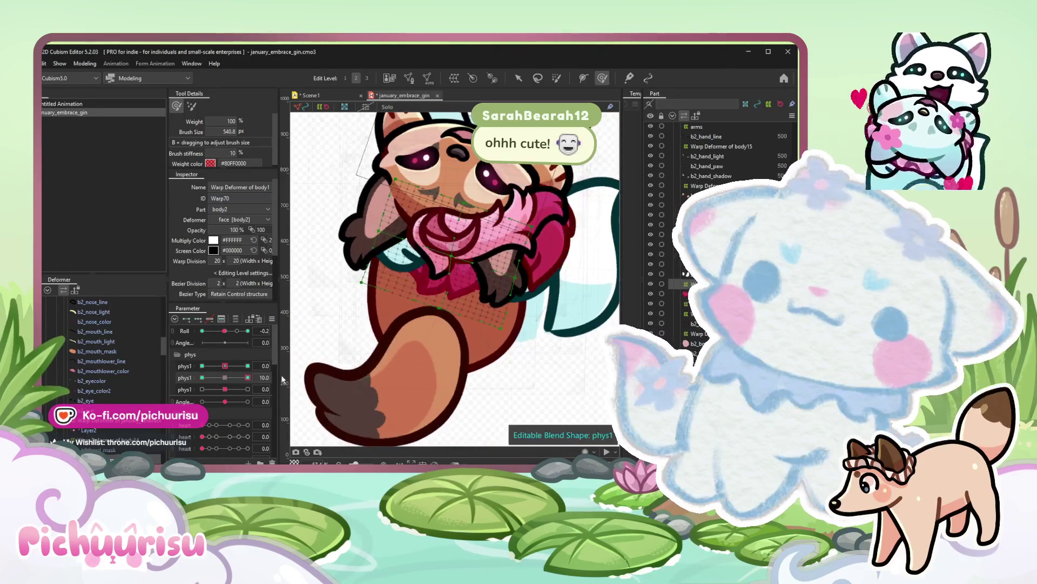
left_click(454, 247)
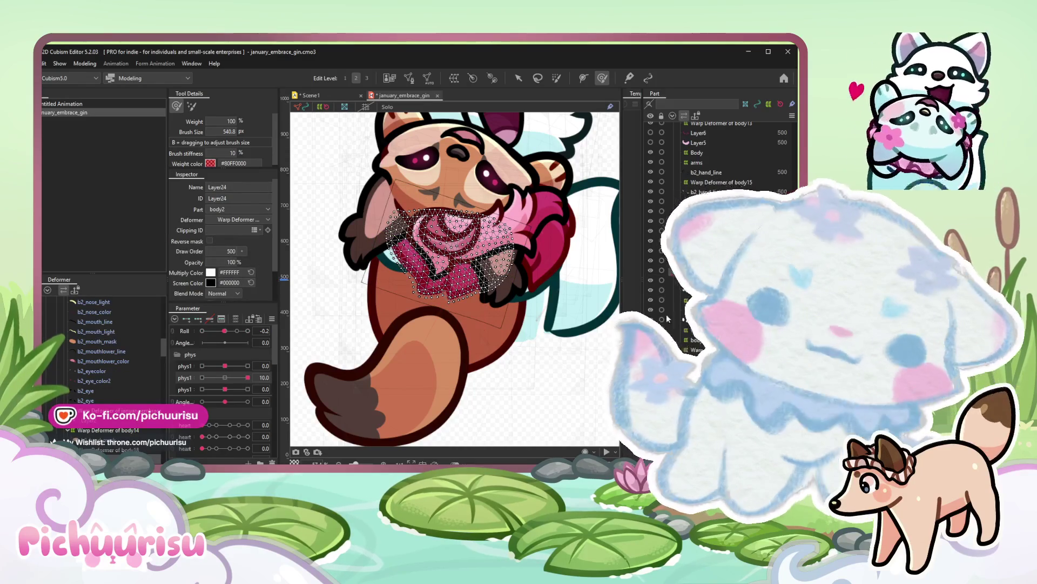
scroll(537, 401, "down", 4)
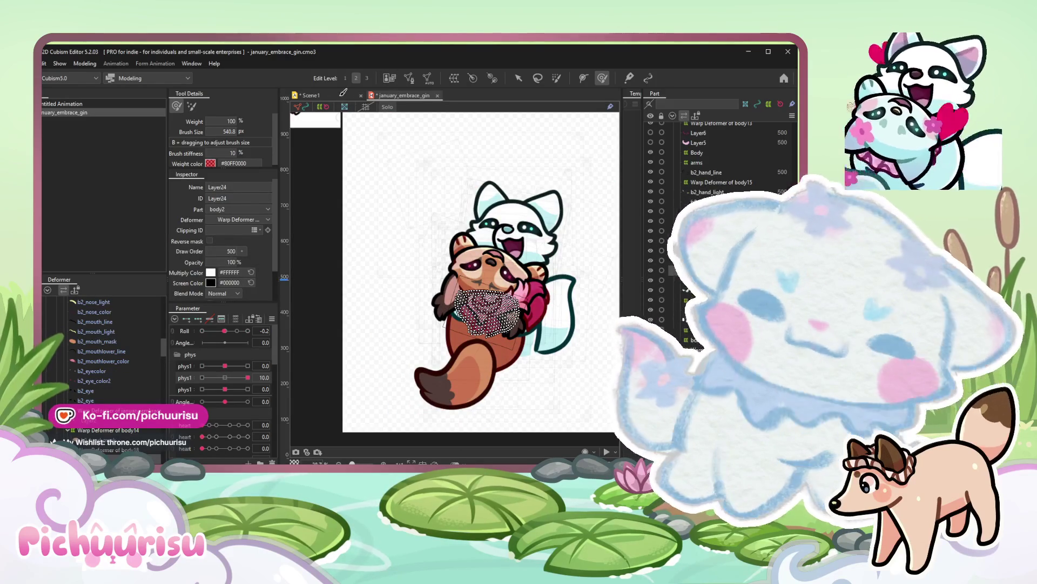
Switch to the Scene1 animation and play the hug emote.
key("ctrl+Tab")
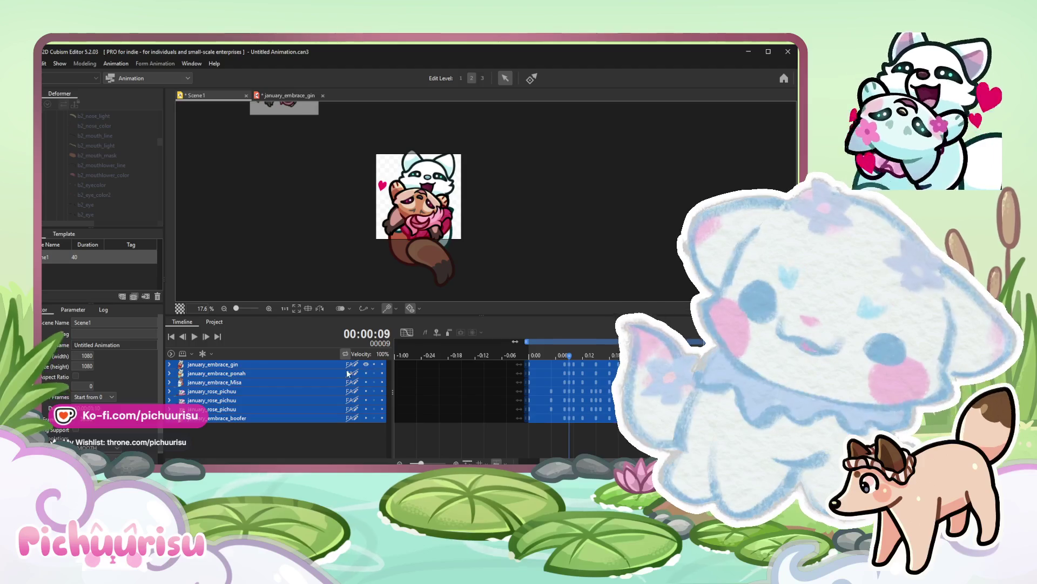
left_click(194, 337)
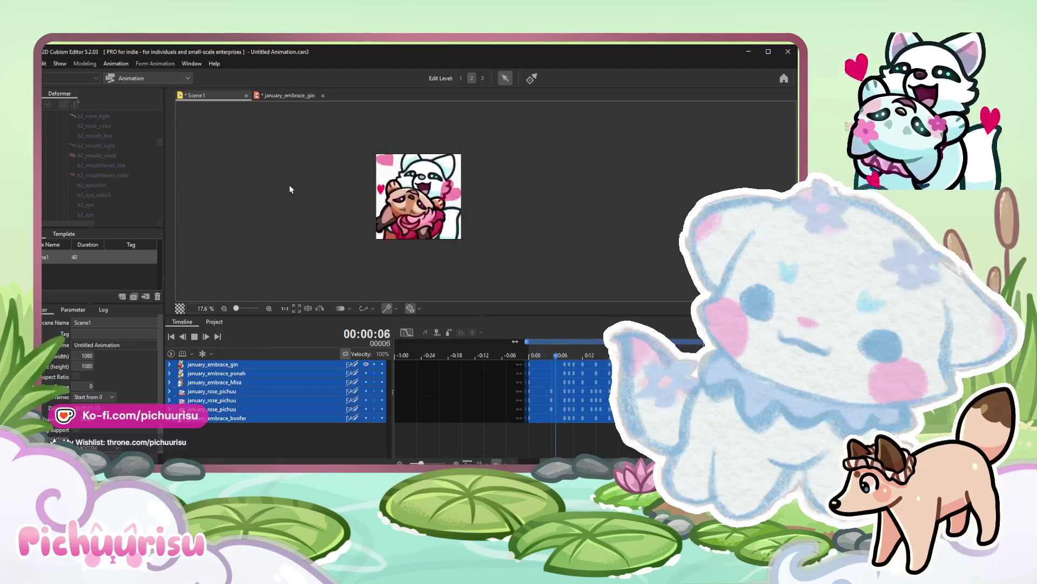
scroll(463, 221, "up", 2)
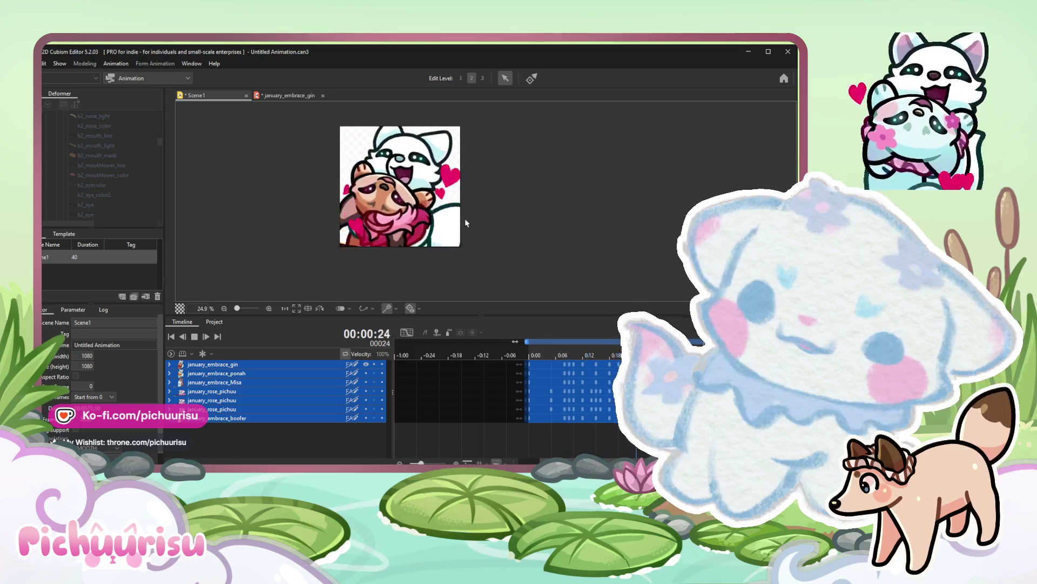
scroll(465, 218, "down", 2)
Return from the Scene1 preview to the red panda model.
left_click(276, 95)
scroll(486, 267, "up", 3)
Move the Layer24 scarf mesh upward and select the Layer18 scarf mesh.
left_click(539, 324)
left_click_drag(502, 323, 509, 310)
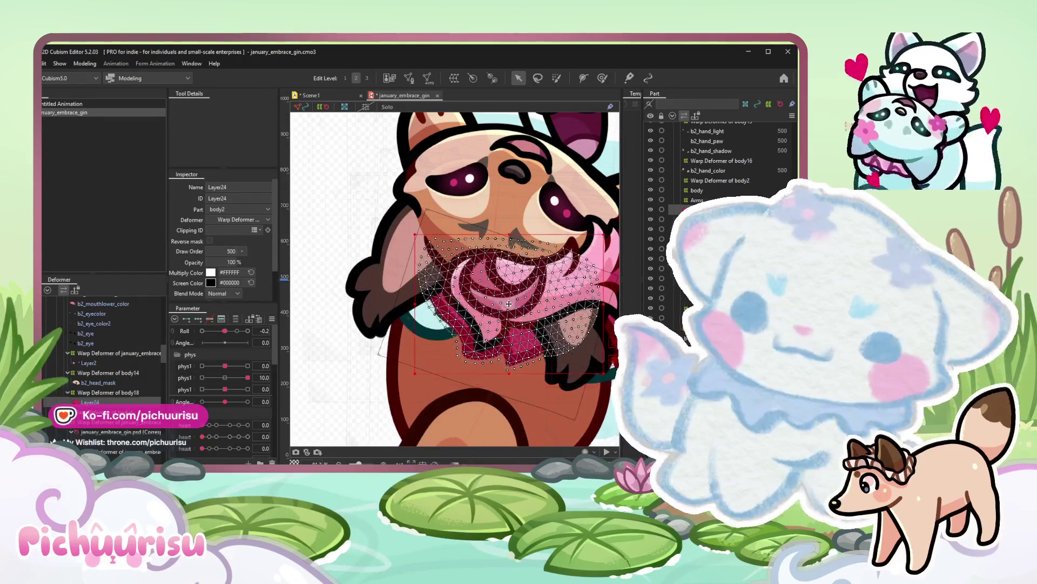
left_click(359, 213)
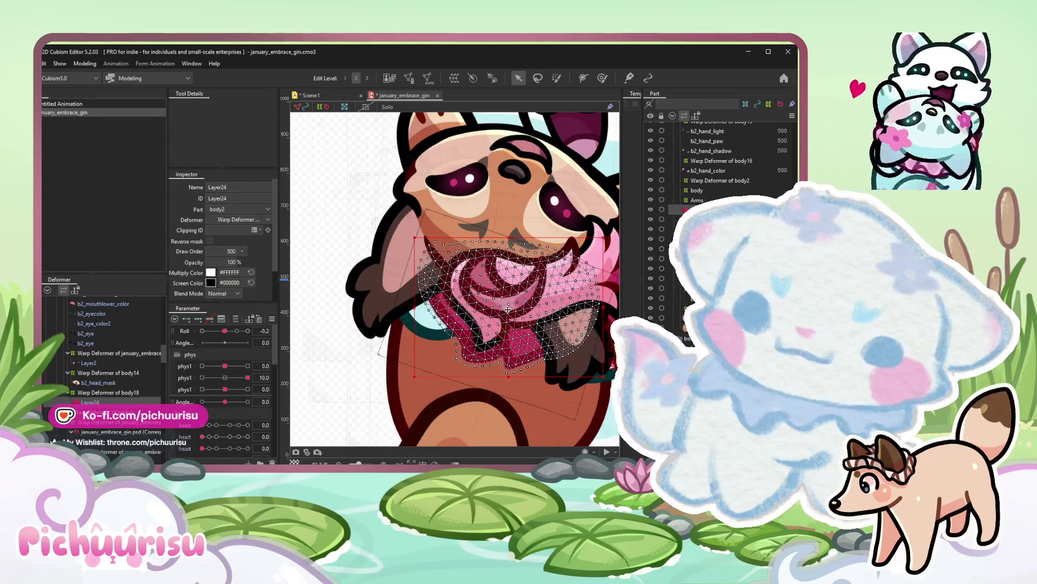
scroll(359, 213, "down", 4)
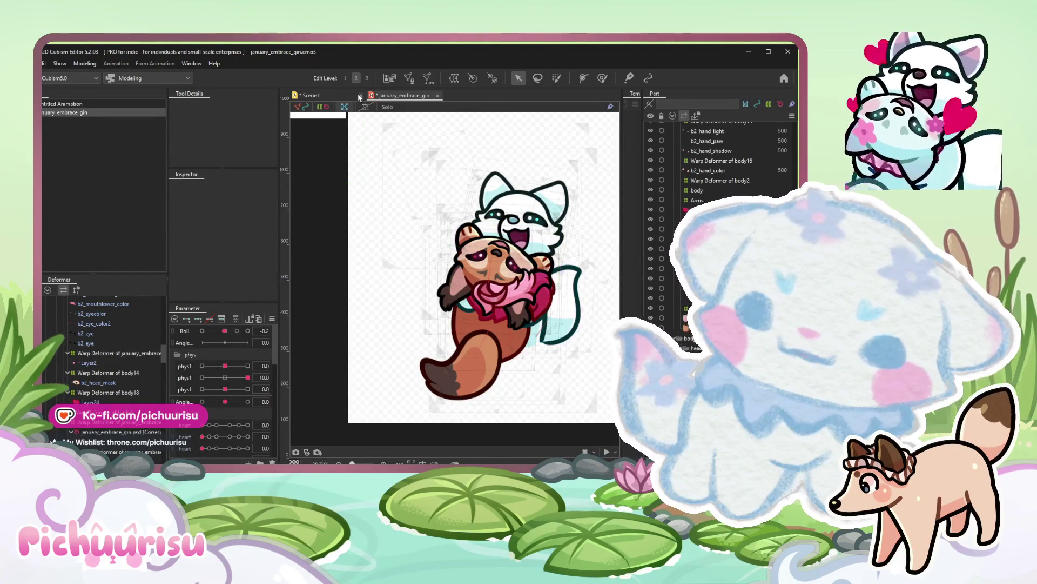
scroll(576, 324, "up", 5)
left_click(516, 275)
scroll(517, 277, "up", 5)
left_click(511, 293)
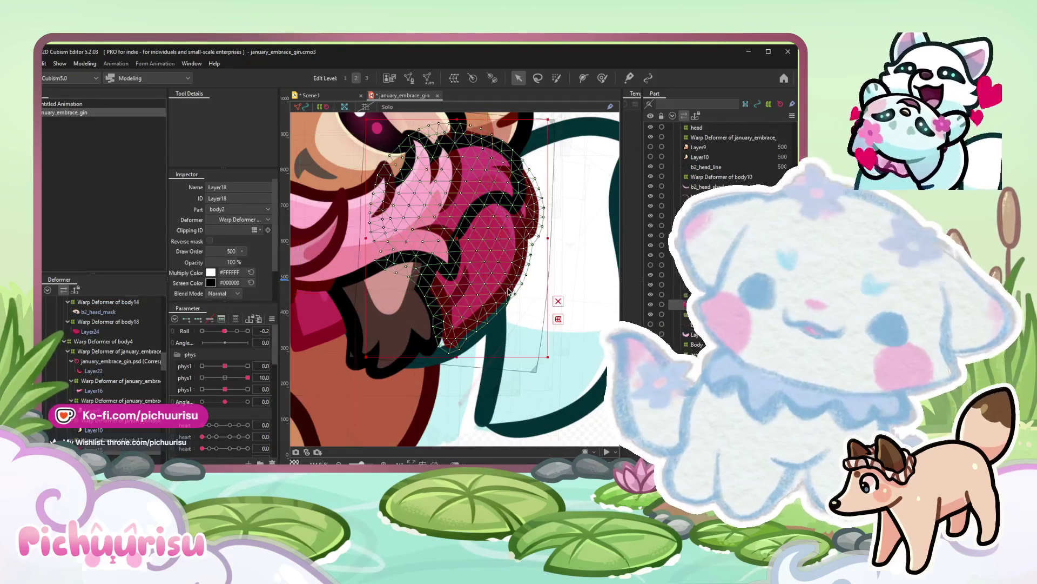
scroll(483, 296, "down", 1)
Inspect a group of Layer18 scarf vertices, then switch to the Scene1 animation preview.
left_click_drag(527, 259, 464, 252)
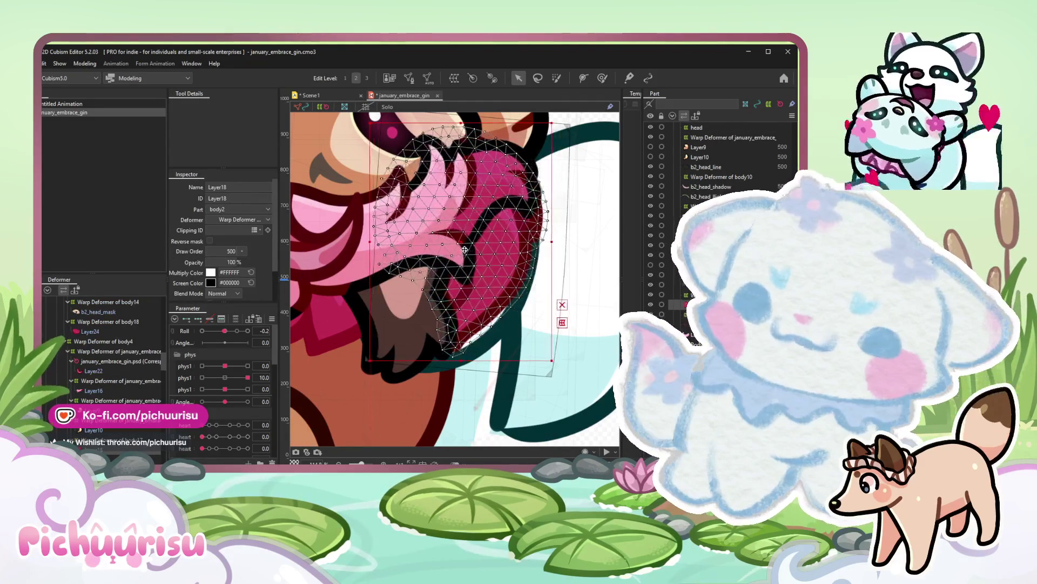
scroll(469, 252, "down", 5)
left_click(527, 325)
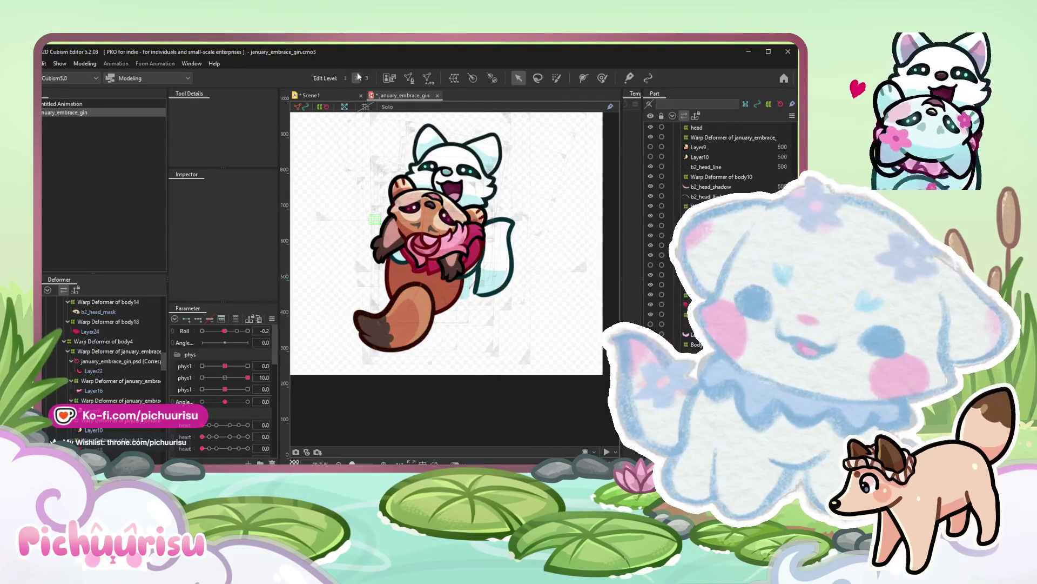
scroll(469, 247, "up", 5)
left_click(491, 299)
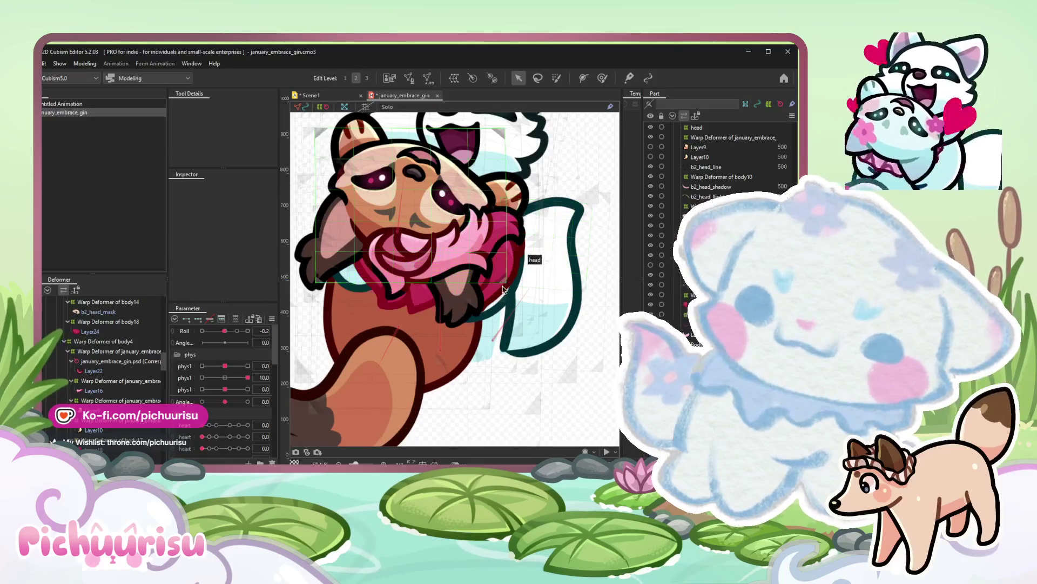
left_click(491, 298)
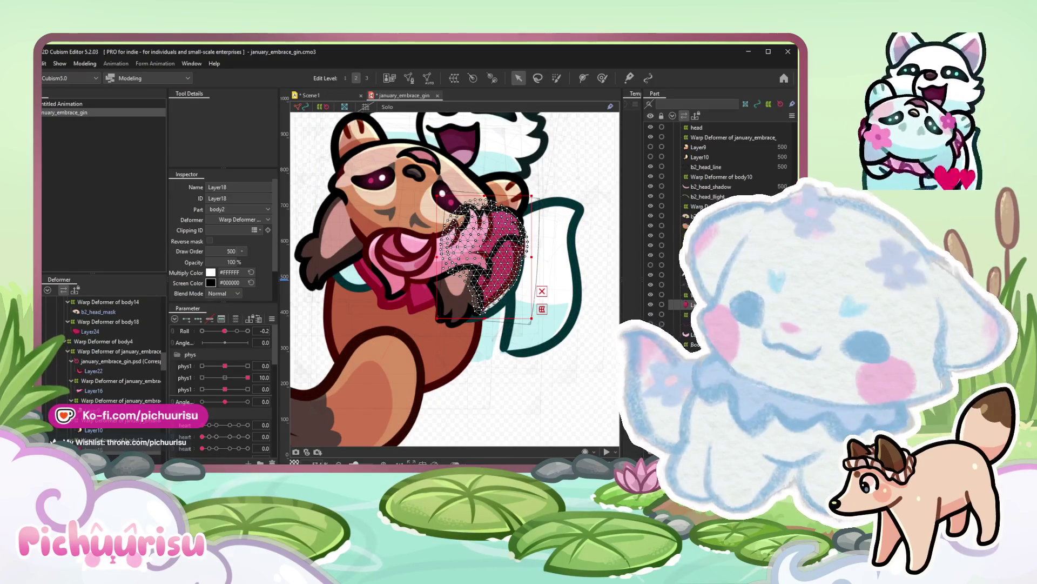
left_click(310, 96)
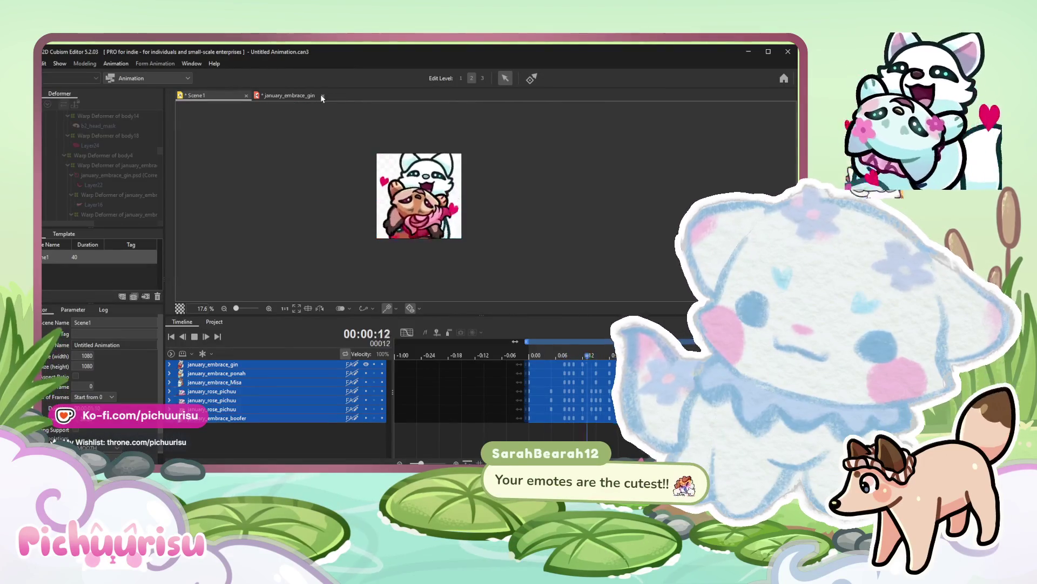
scroll(503, 232, "up", 2)
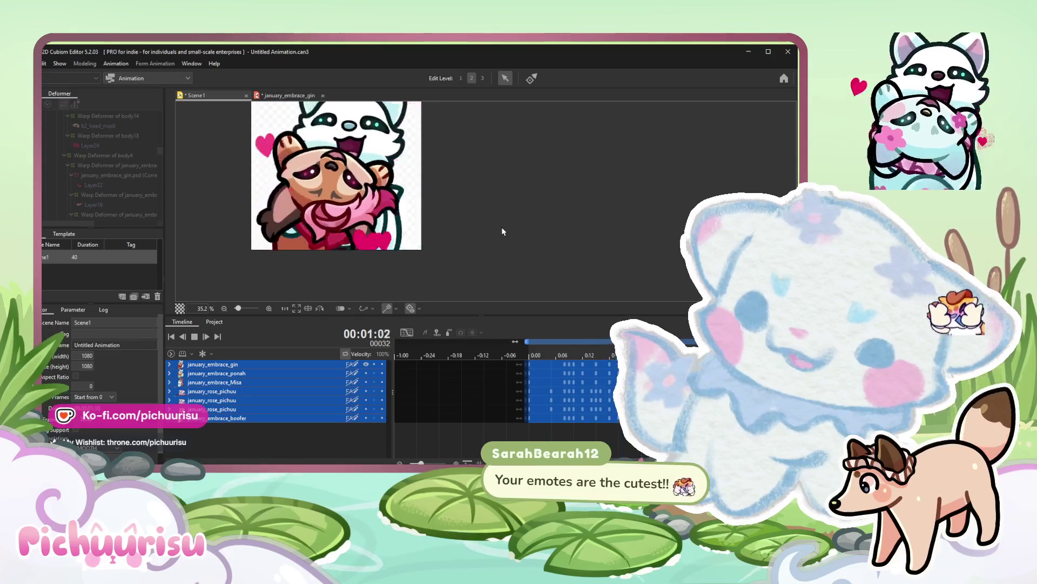
scroll(502, 233, "down", 2)
scroll(520, 225, "up", 2)
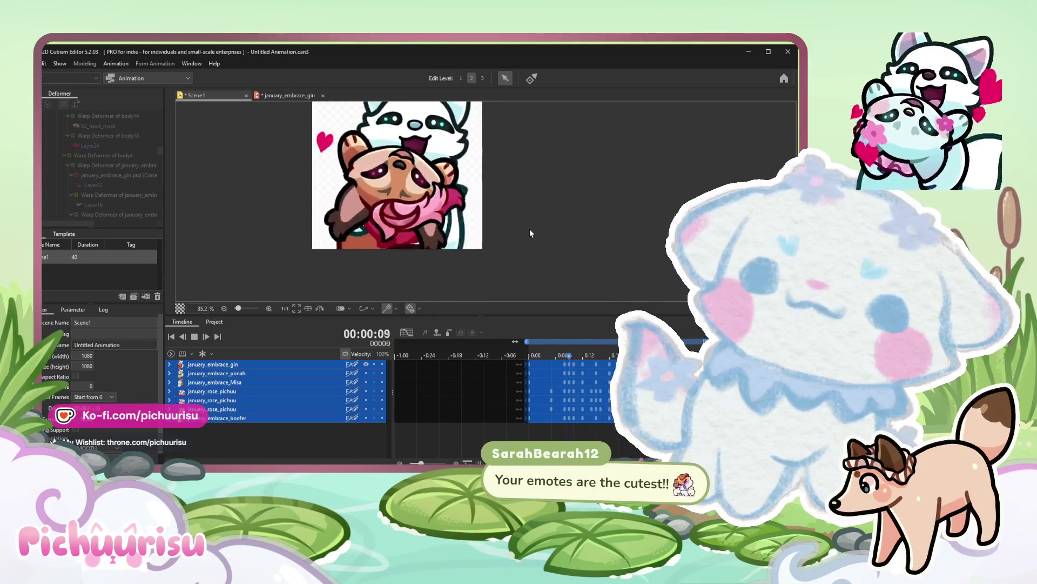
scroll(529, 229, "down", 2)
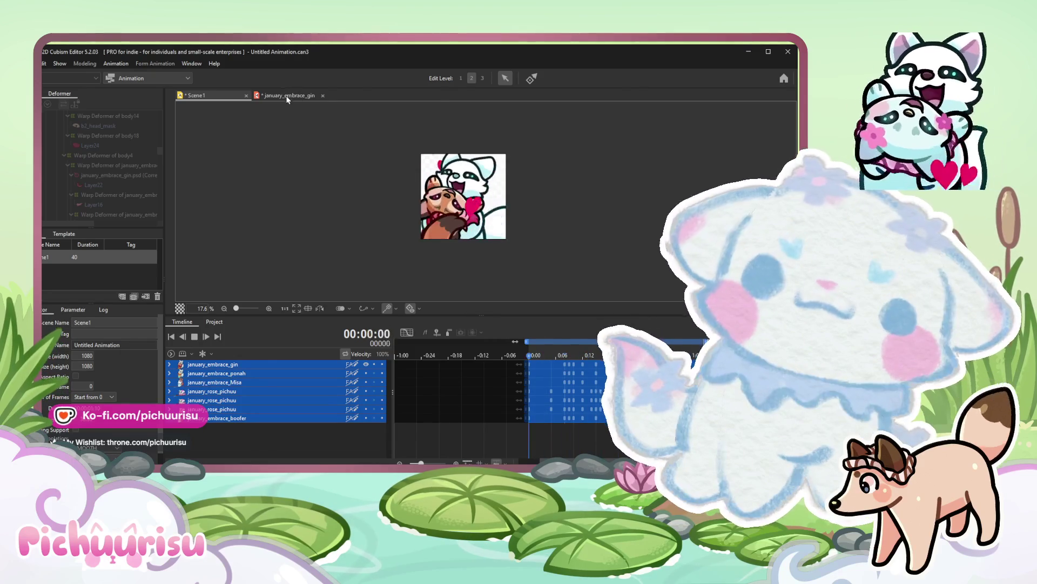
After the Scene1 playback, go back to the january_embrace_gin model.
left_click(287, 98)
scroll(430, 275, "down", 3)
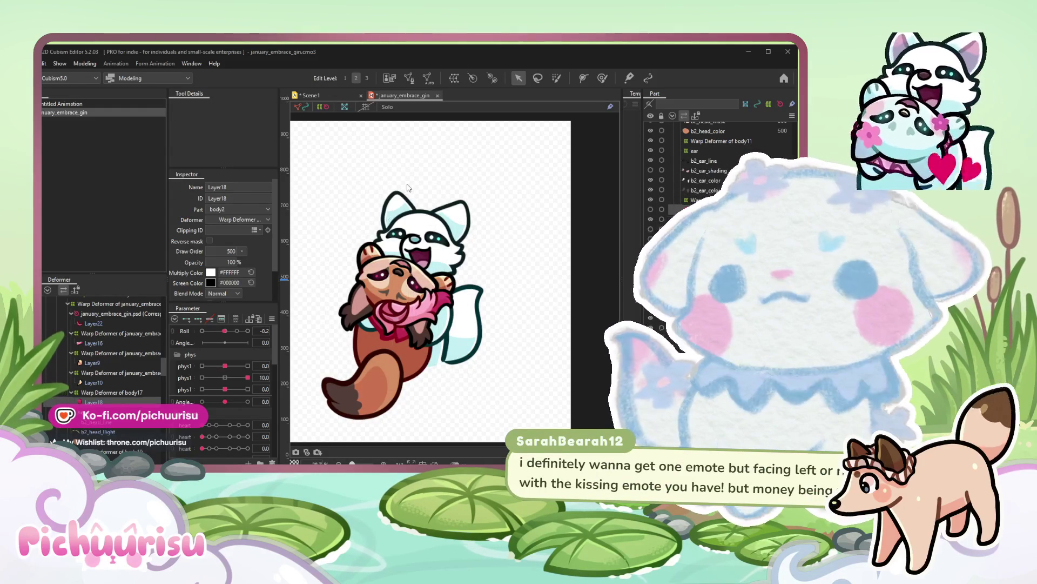
left_click(537, 311)
scroll(538, 310, "down", 2)
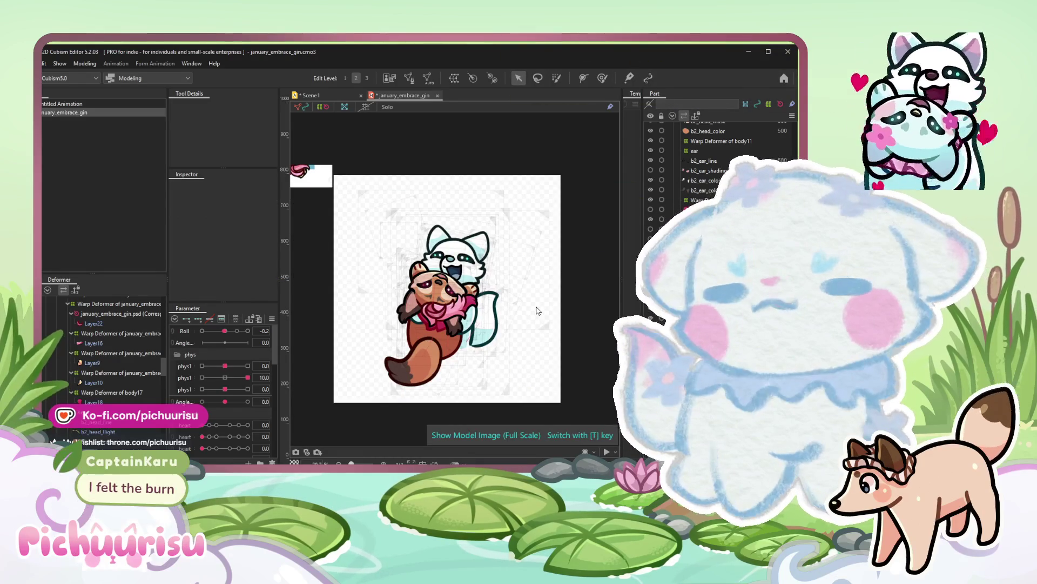
scroll(548, 310, "up", 2)
scroll(549, 309, "up", 1)
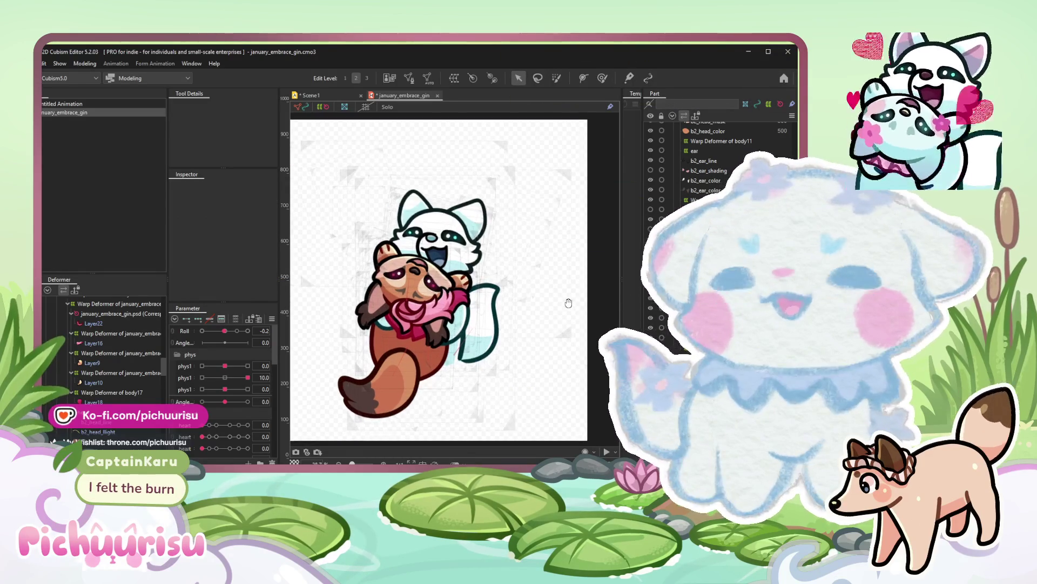
scroll(567, 310, "up", 1)
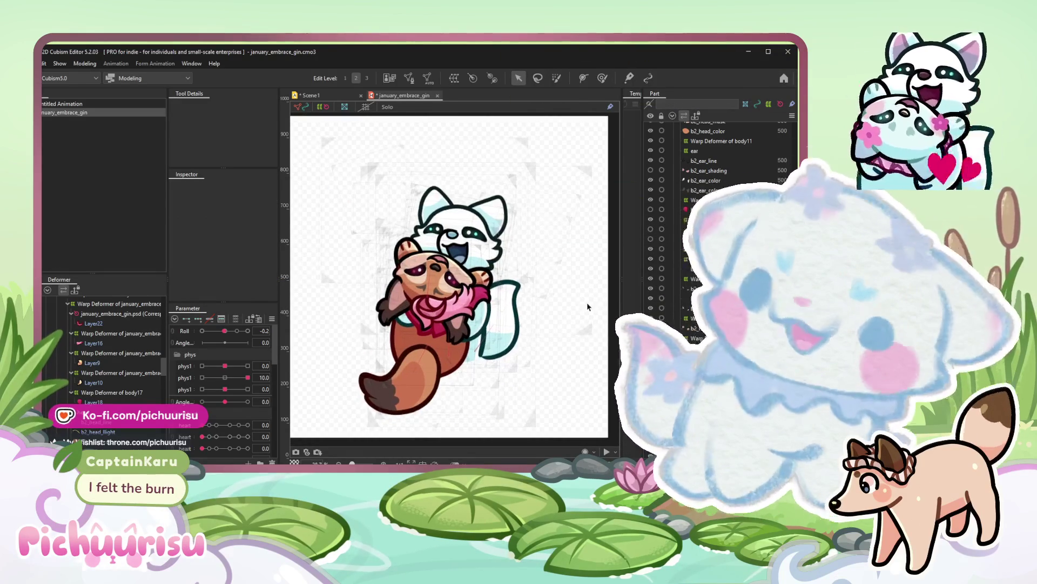
left_click(311, 96)
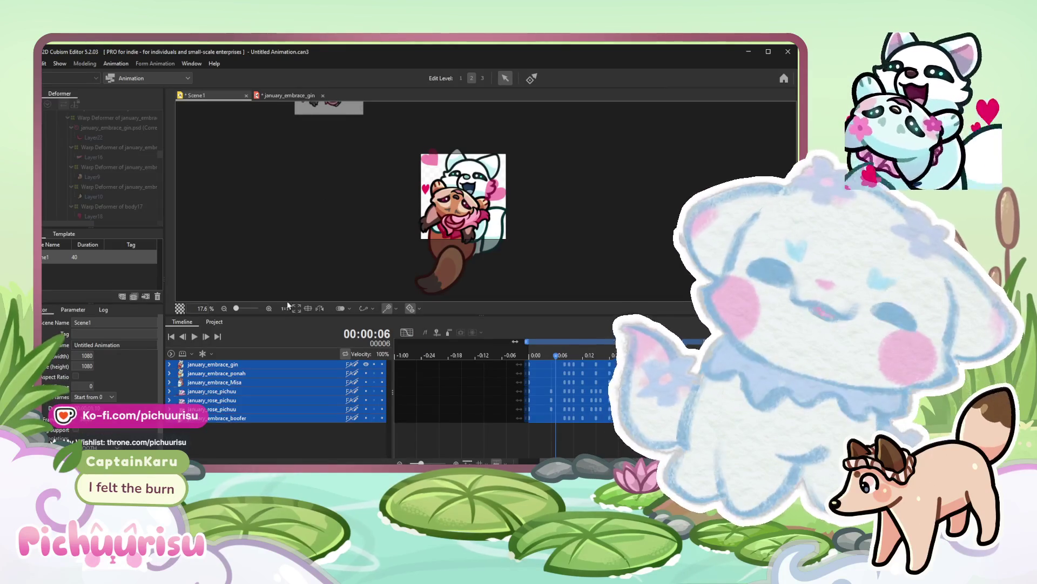
left_click(196, 335)
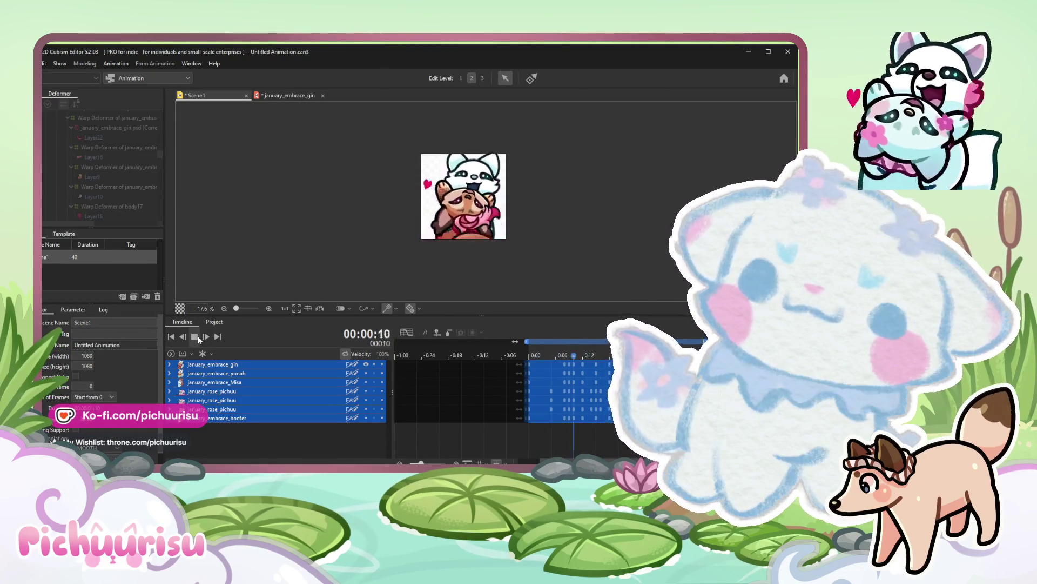
scroll(493, 241, "up", 1)
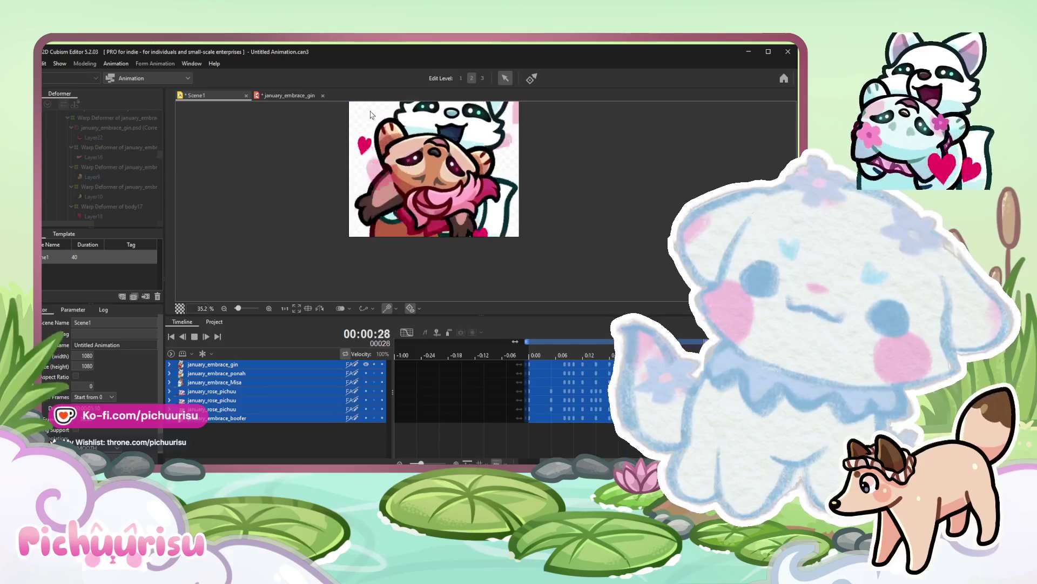
left_click(289, 95)
scroll(454, 268, "up", 3)
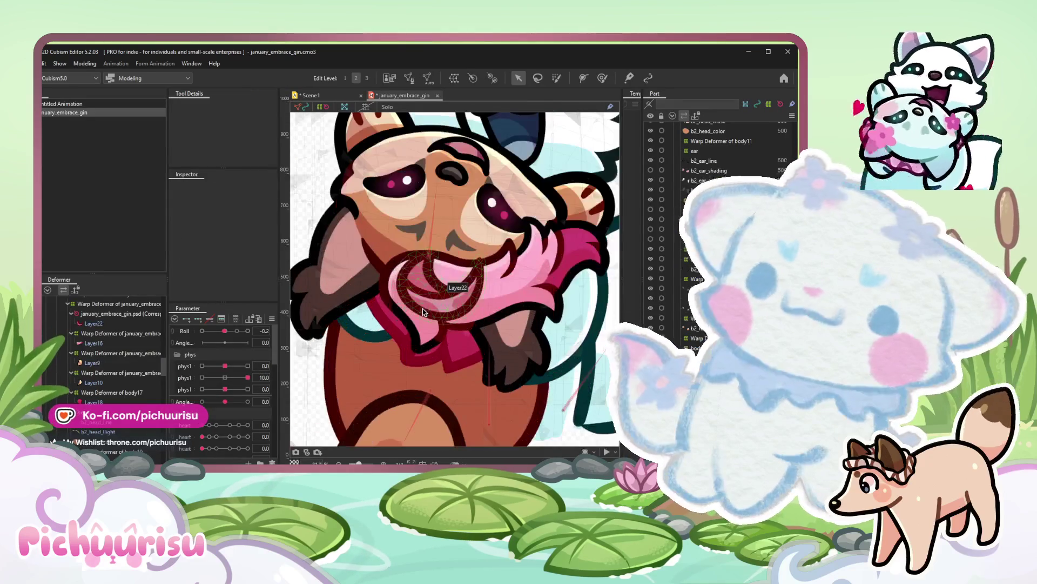
Adjust the head rotation deformer's gizmo while sweeping Roll between 10 and -10 to check the tilt.
left_click(104, 339)
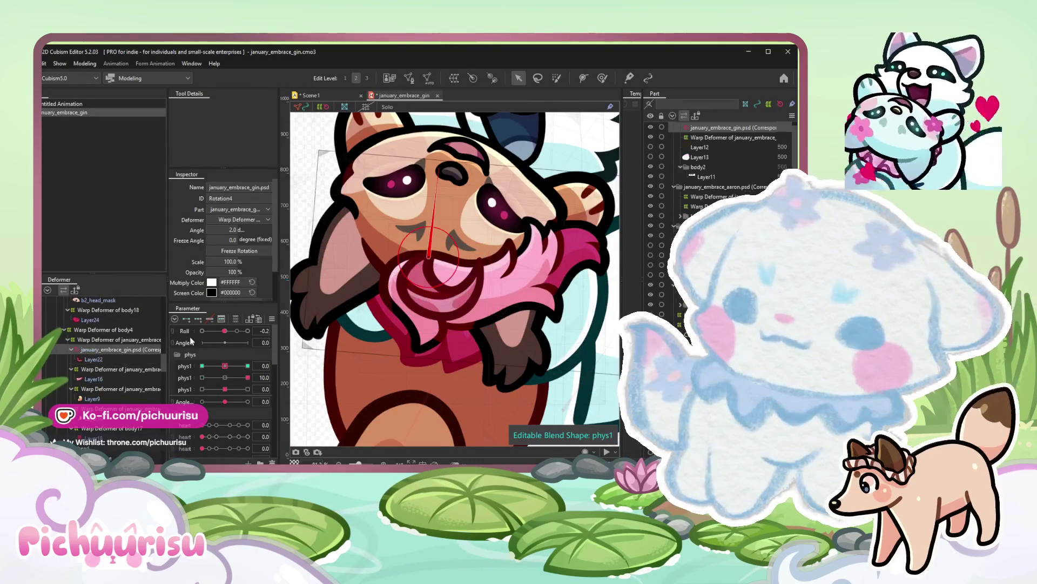
left_click(120, 340)
left_click_drag(226, 331, 248, 331)
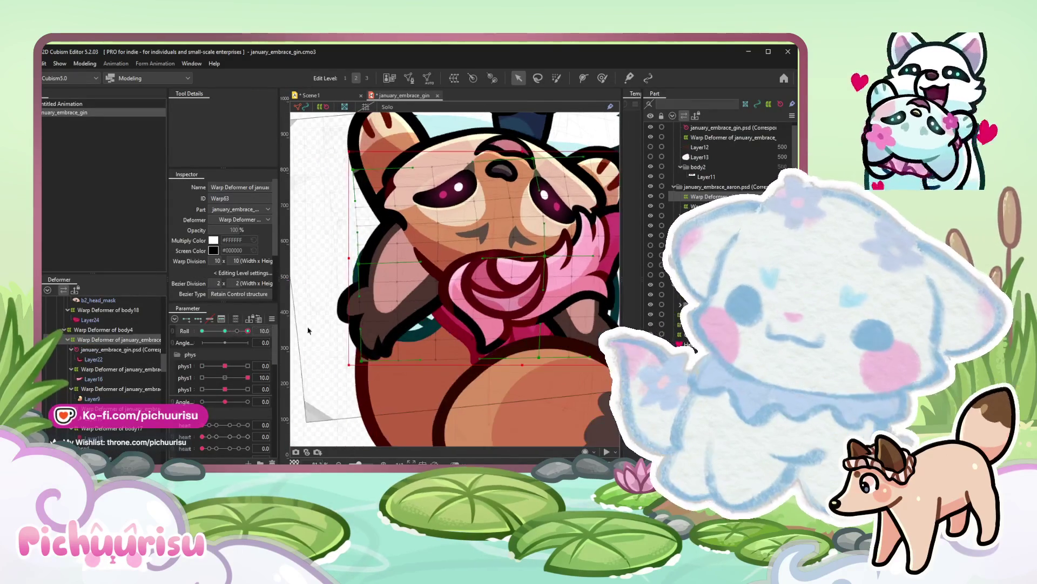
left_click(103, 350)
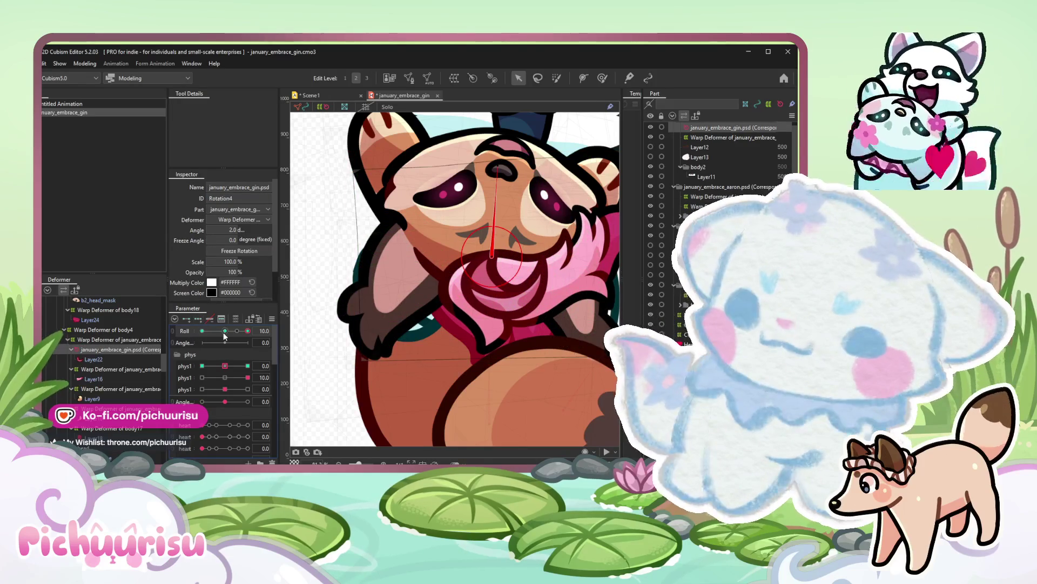
mouse_move(490, 259)
left_mouse_down()
mouse_move(502, 260)
mouse_move(493, 262)
left_mouse_up()
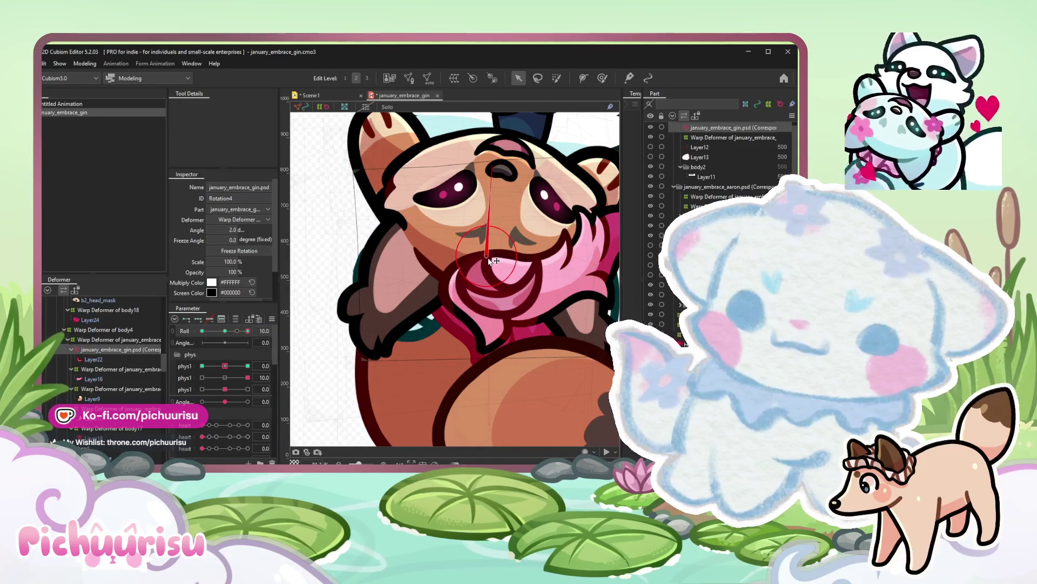
left_click_drag(247, 329, 196, 326)
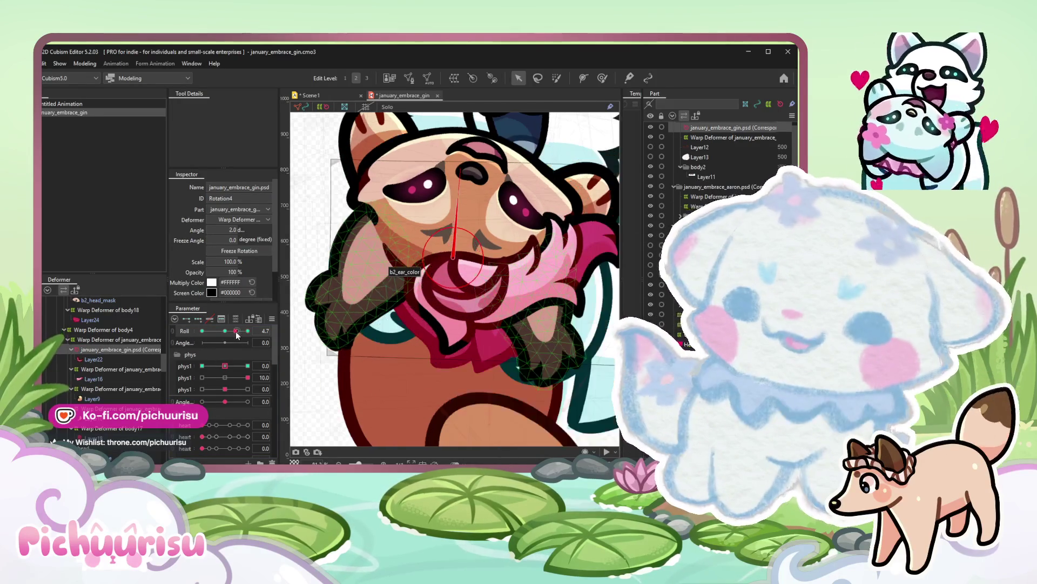
left_click_drag(401, 235, 416, 246)
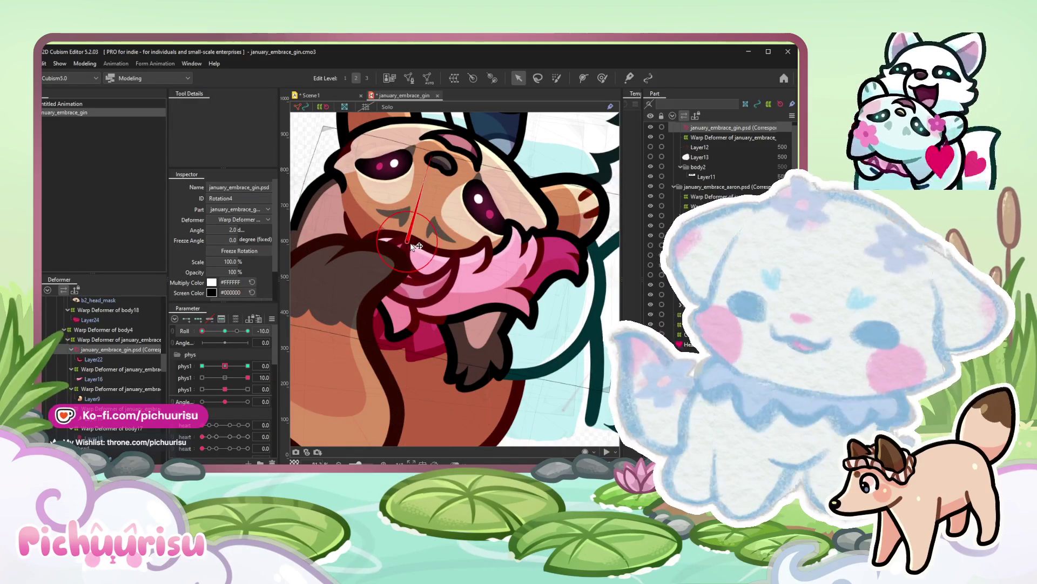
mouse_move(247, 330)
left_mouse_down()
mouse_move(197, 330)
mouse_move(253, 331)
left_mouse_up()
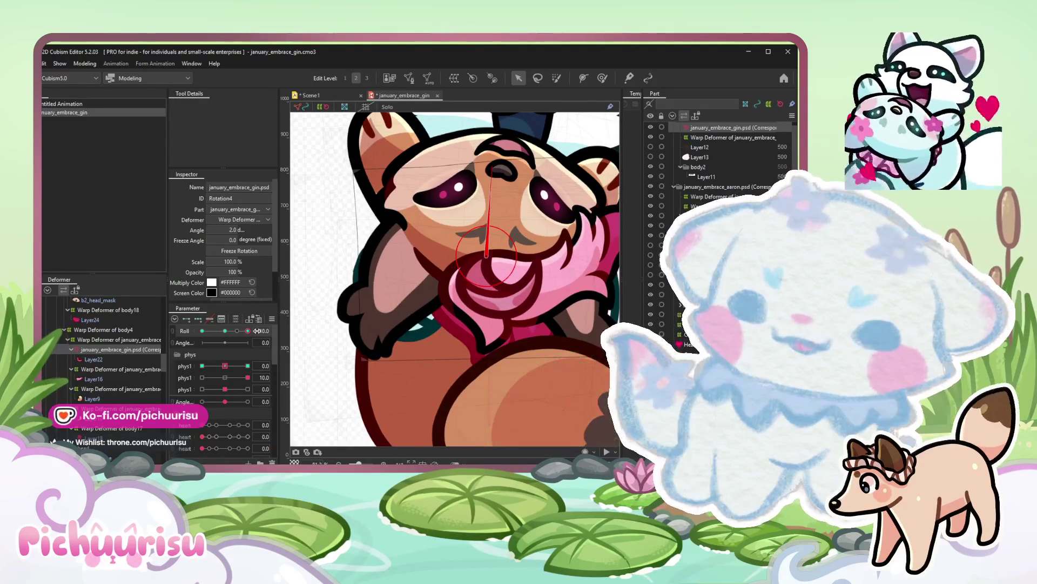
Replay the hug emote in the animation scene, then return to the gin model.
left_click(324, 95)
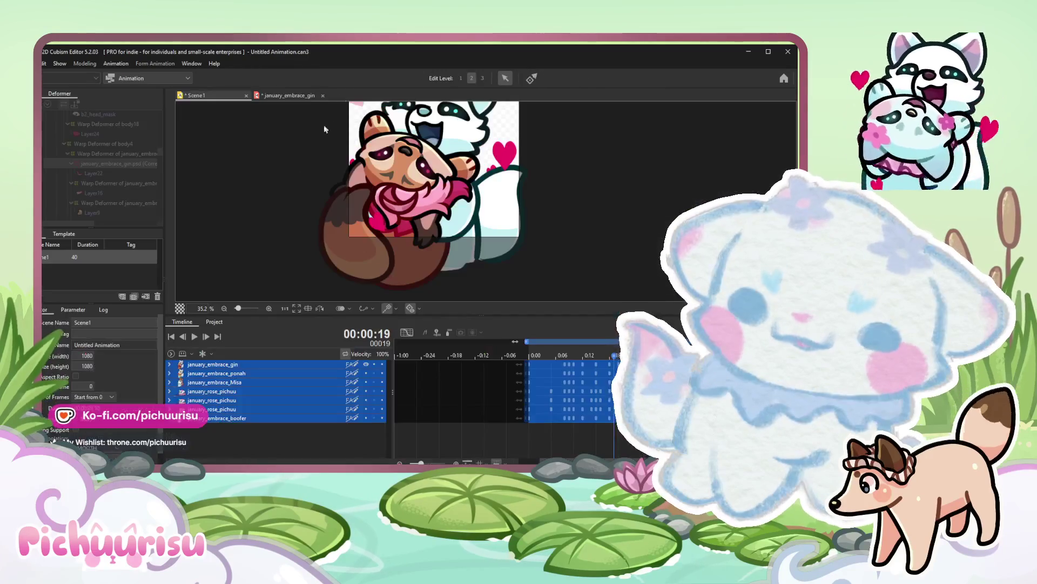
left_click(194, 337)
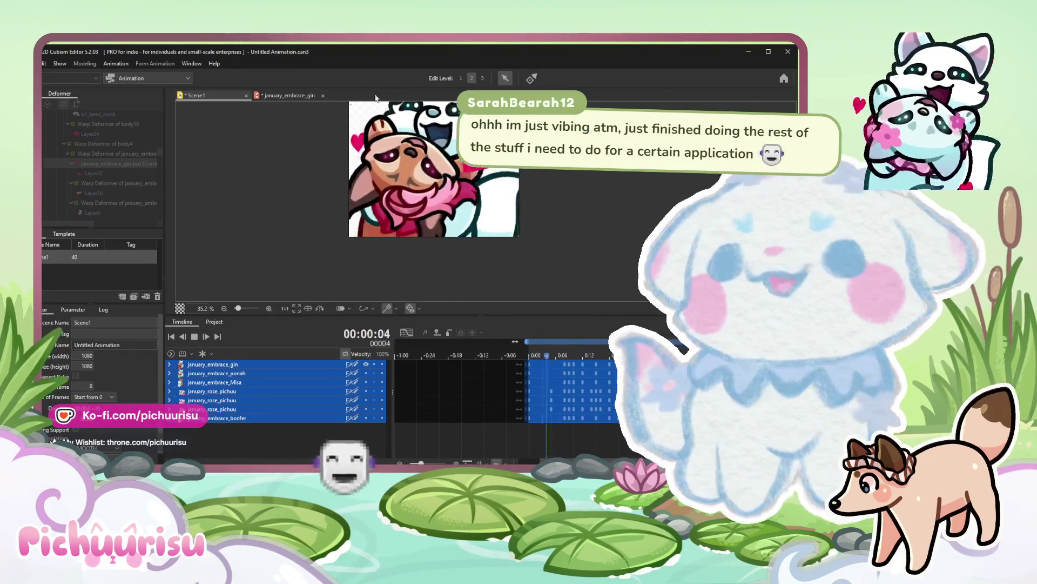
left_click(290, 95)
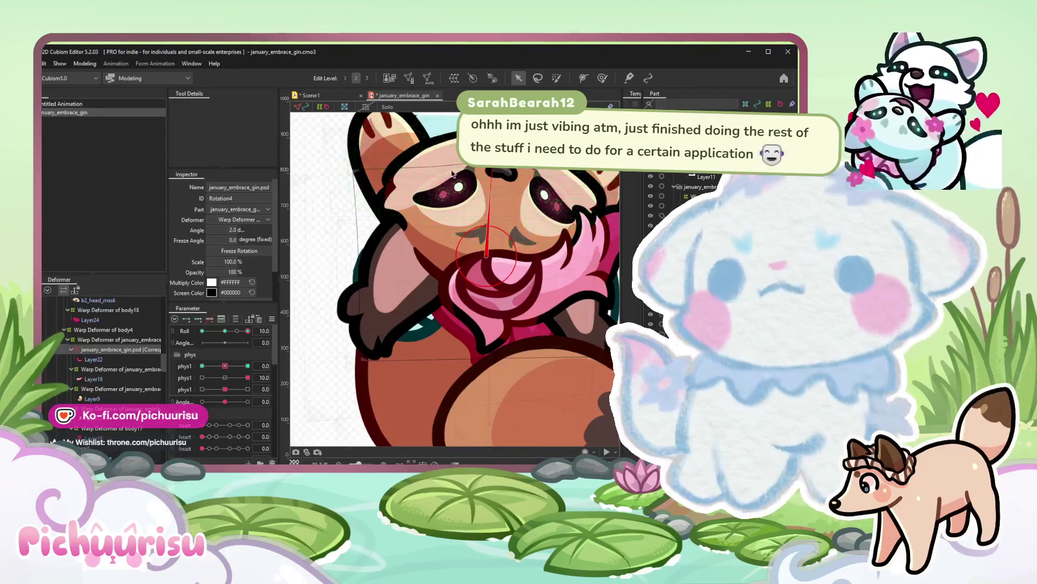
Inspect the b2_head_mask mesh, then select the face warp deformer and shift the Roll pose.
left_click(453, 164)
scroll(453, 171, "up", 3)
scroll(406, 178, "up", 3)
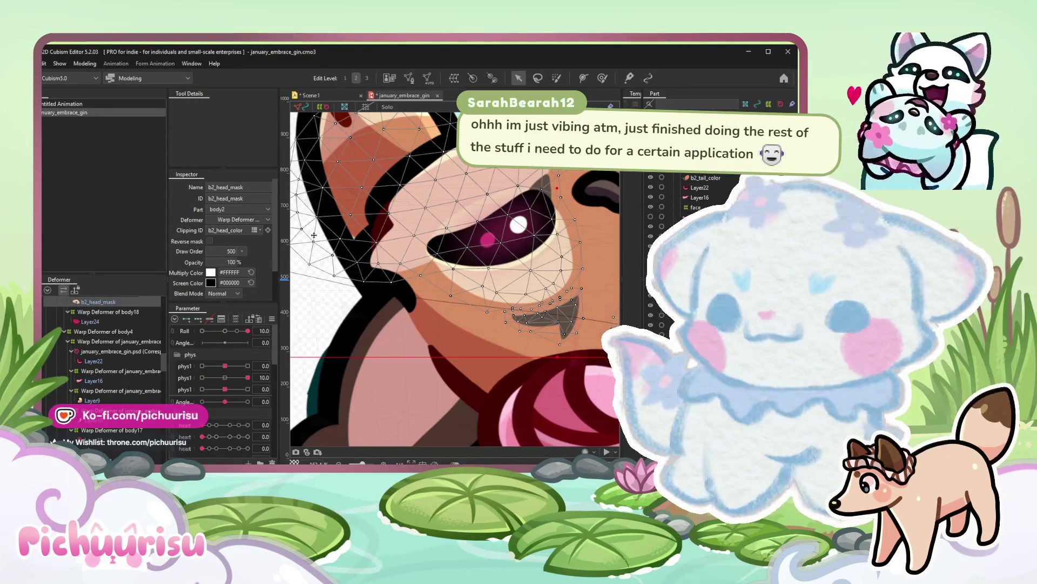
scroll(344, 285, "down", 3)
left_click(344, 286)
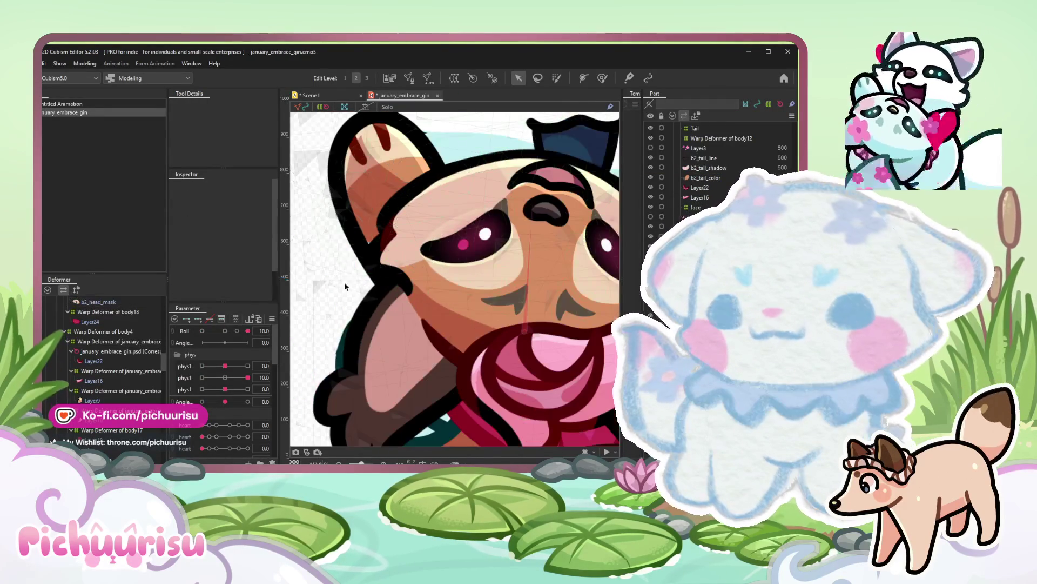
scroll(105, 357, "down", 5)
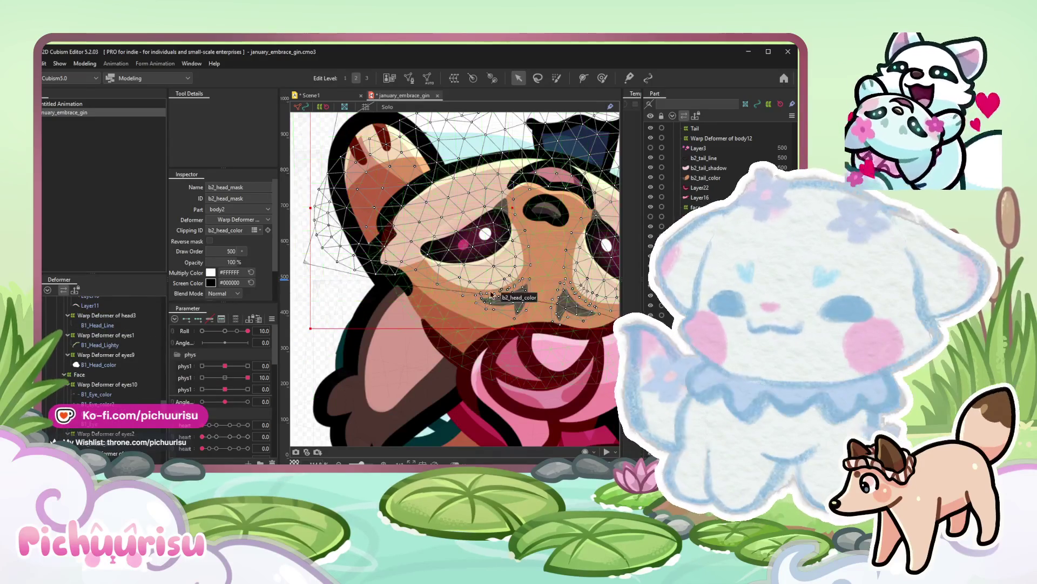
scroll(454, 276, "up", 2)
scroll(117, 382, "down", 3)
scroll(118, 382, "down", 5)
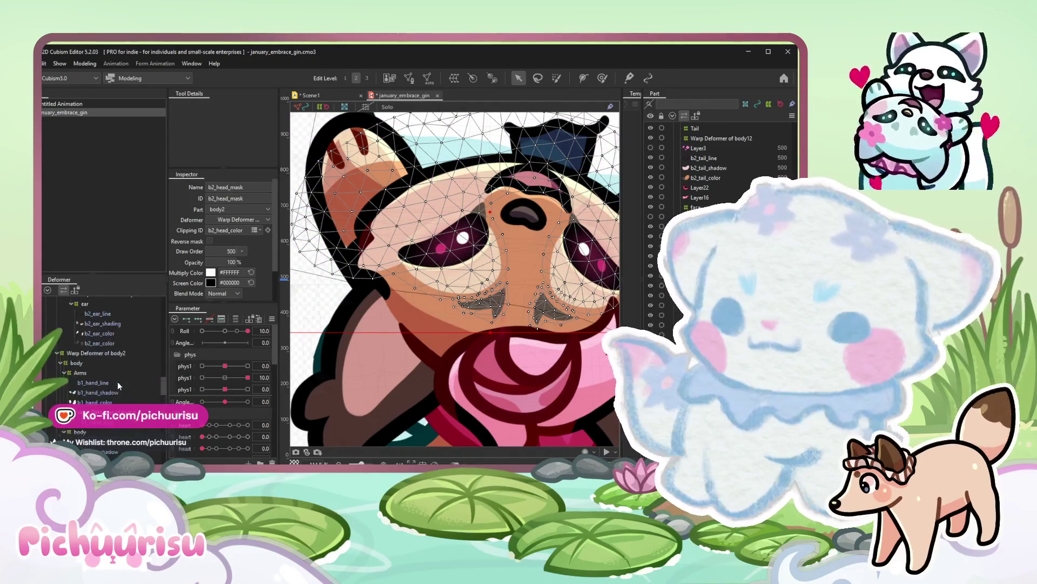
left_click(106, 399)
mouse_move(246, 330)
left_mouse_down()
mouse_move(214, 333)
mouse_move(265, 330)
left_mouse_up()
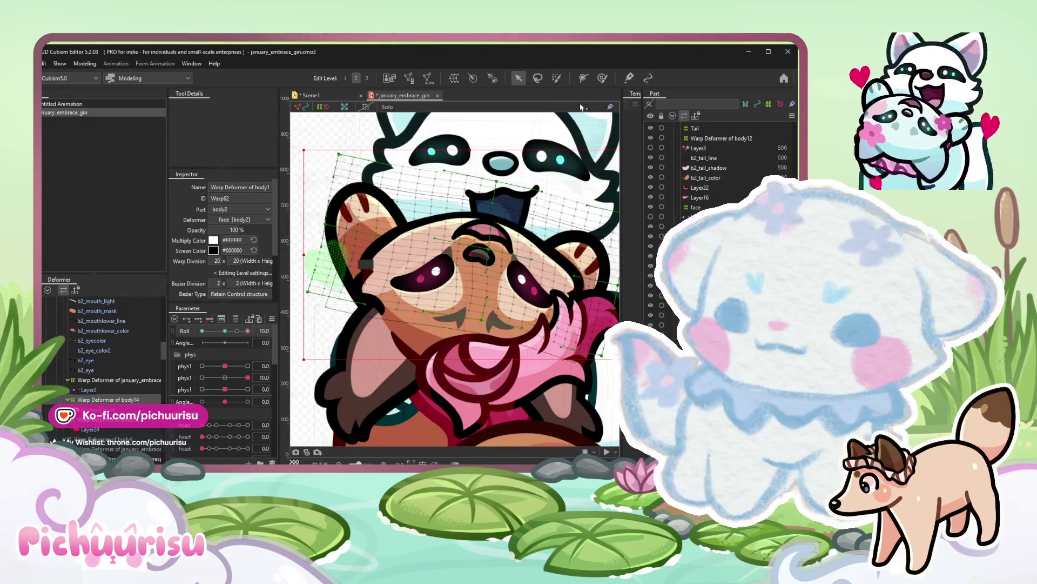
At Roll -10, paint deformation weights onto the face mesh and undo the stroke.
left_click(603, 79)
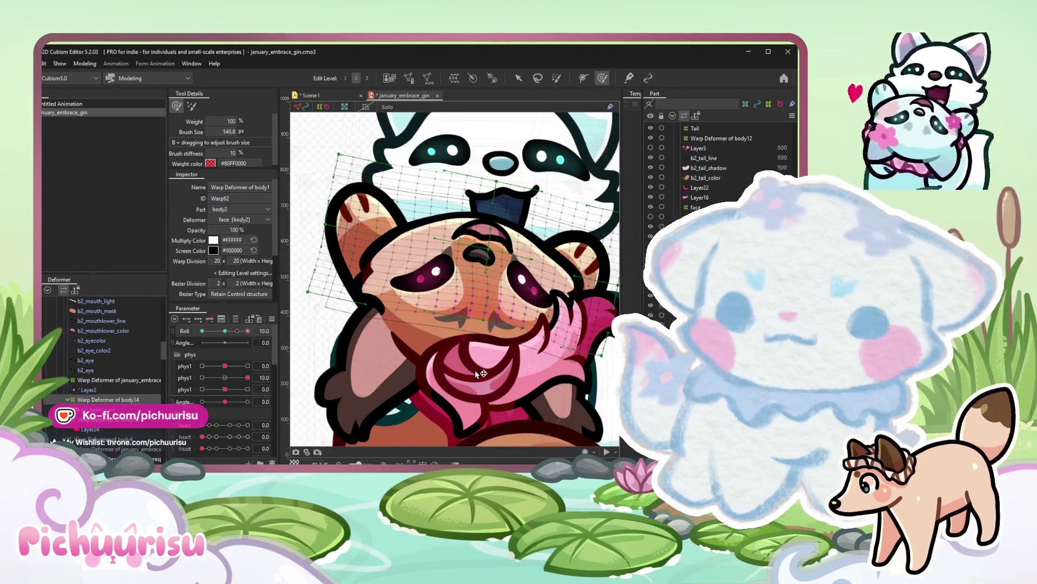
left_click(205, 319)
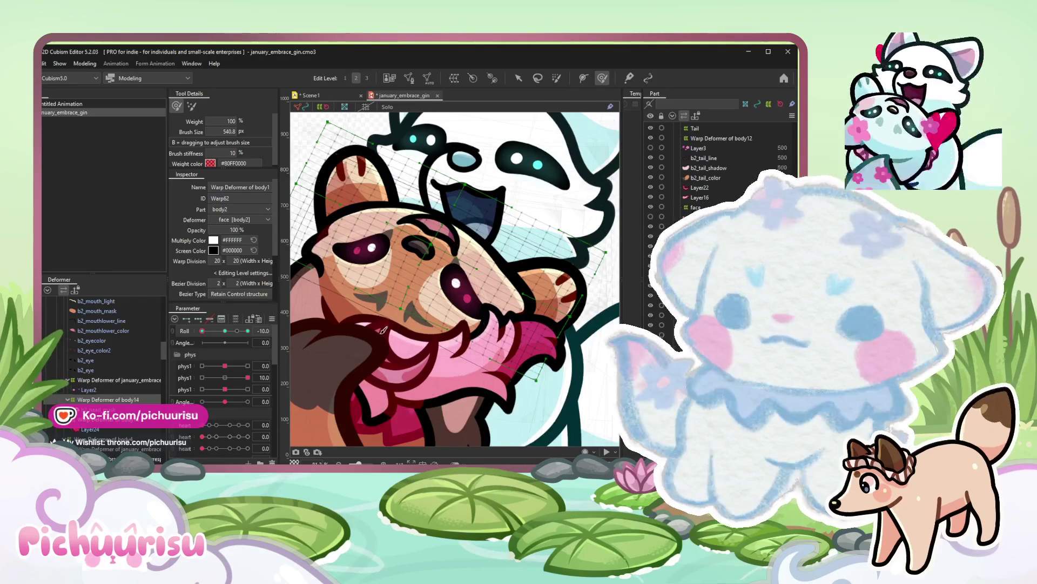
left_click_drag(381, 331, 379, 325)
key("ctrl+z")
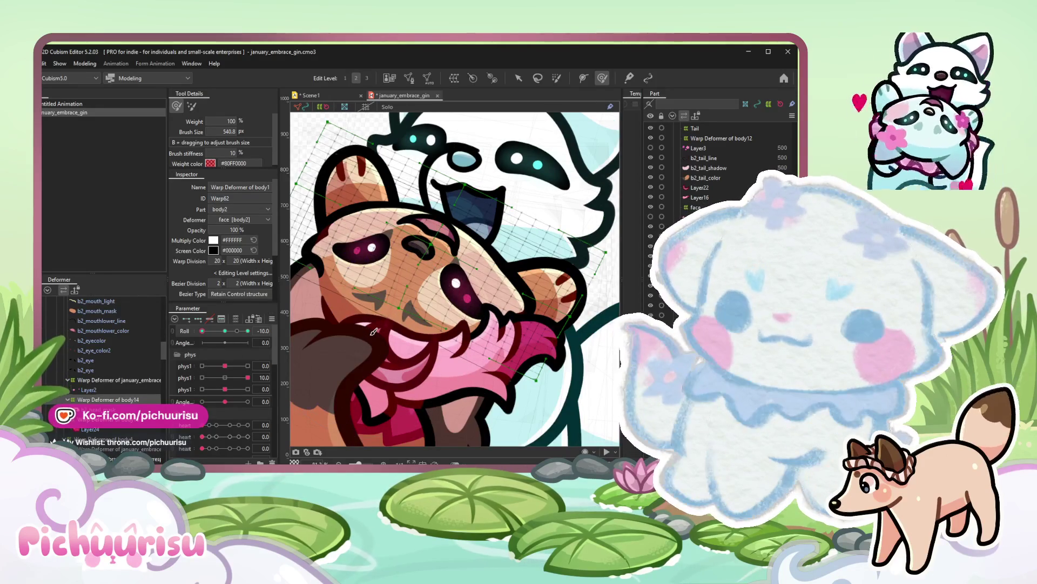
scroll(375, 332, "up", 1)
scroll(106, 365, "up", 3)
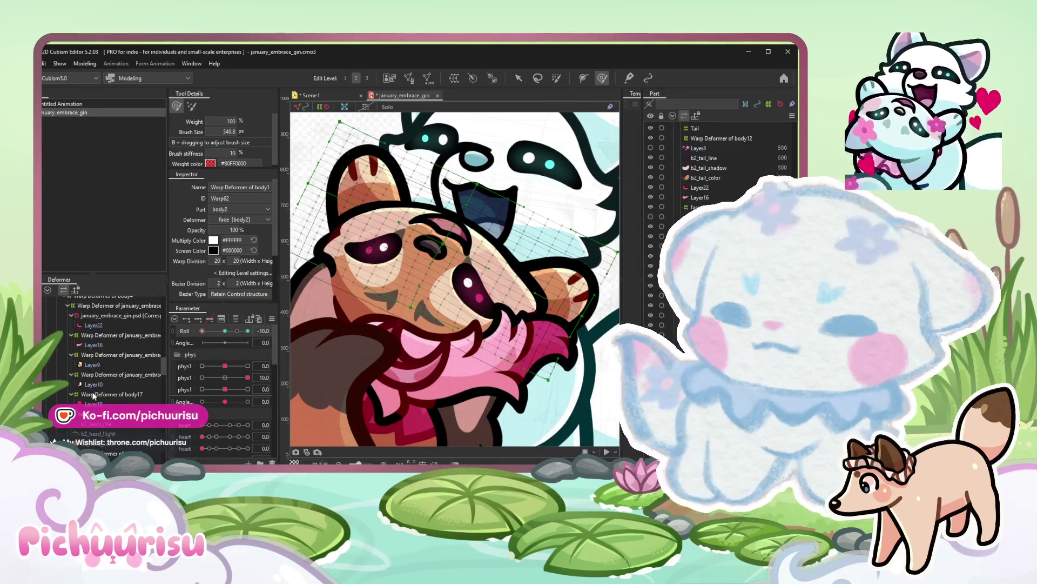
scroll(95, 394, "up", 3)
scroll(96, 395, "up", 3)
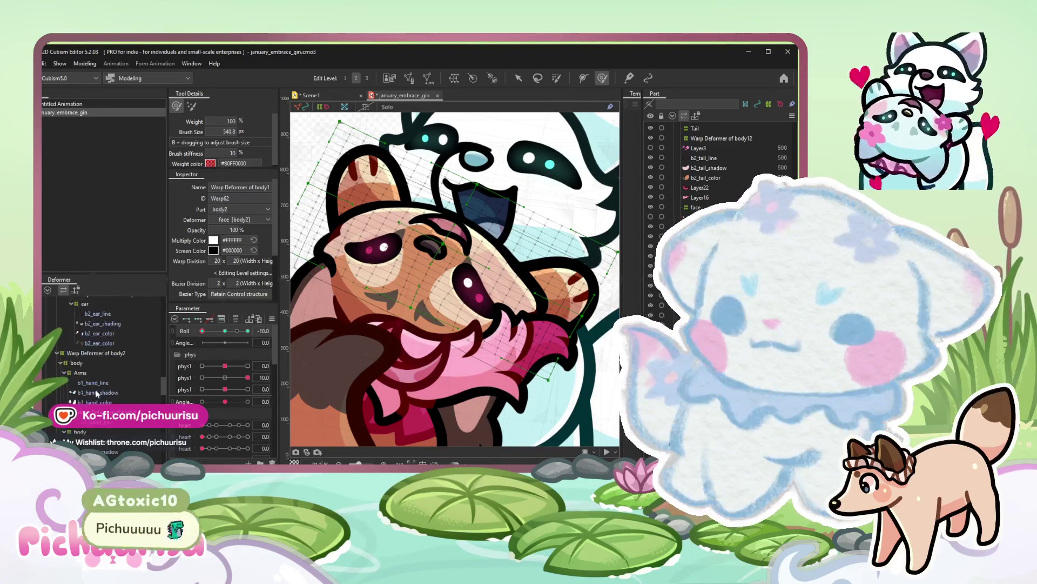
scroll(95, 395, "up", 3)
scroll(95, 395, "up", 3)
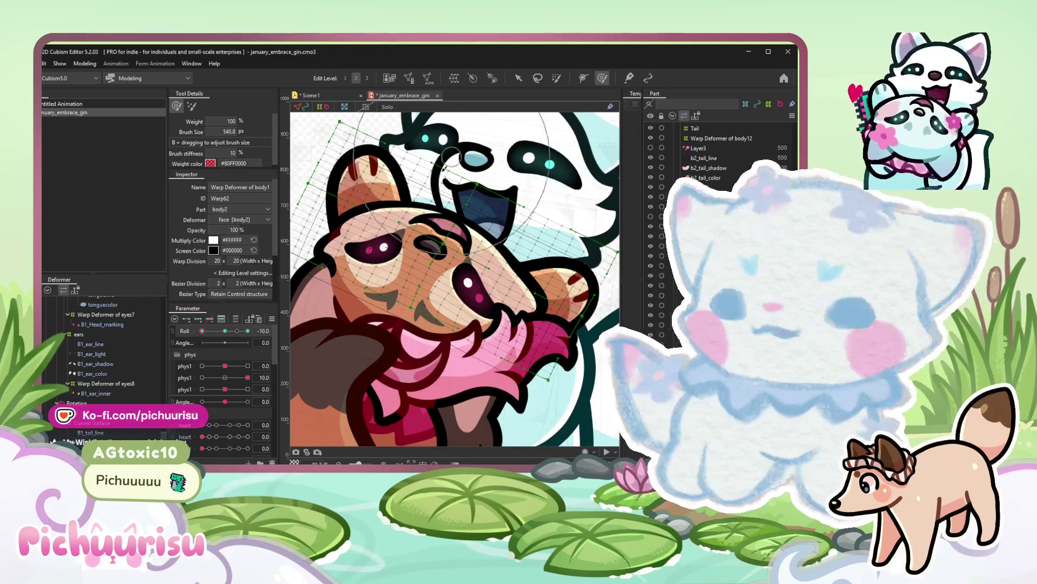
scroll(463, 143, "down", 1)
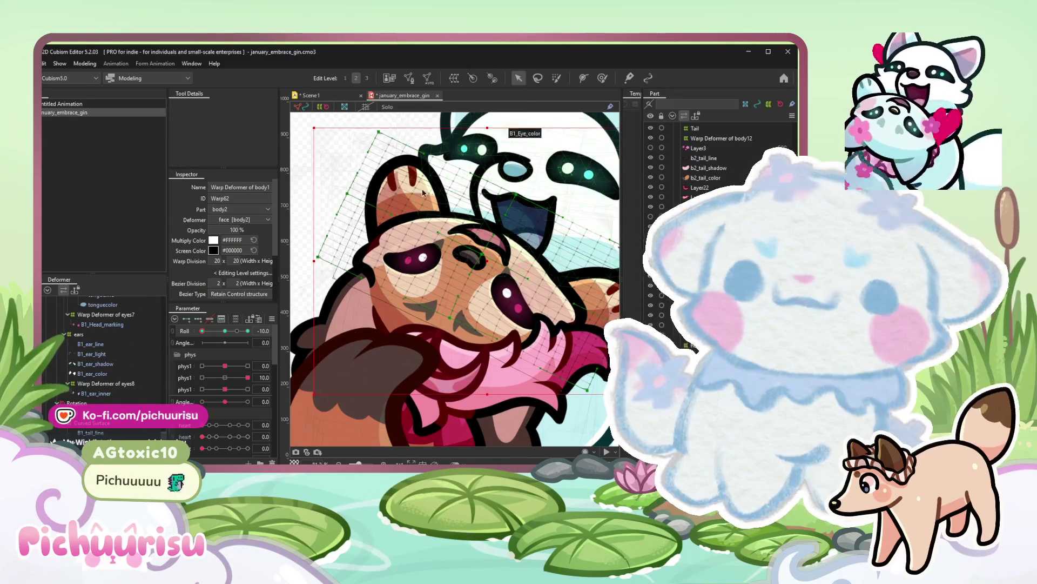
scroll(430, 192, "up", 3)
left_click(457, 187)
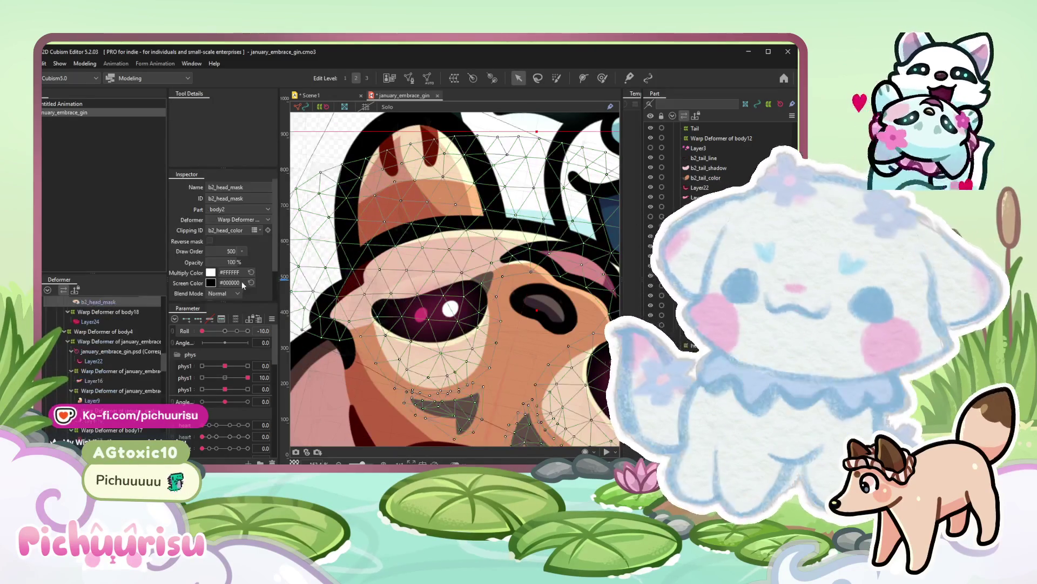
scroll(124, 333, "down", 3)
scroll(124, 334, "down", 3)
scroll(125, 334, "down", 3)
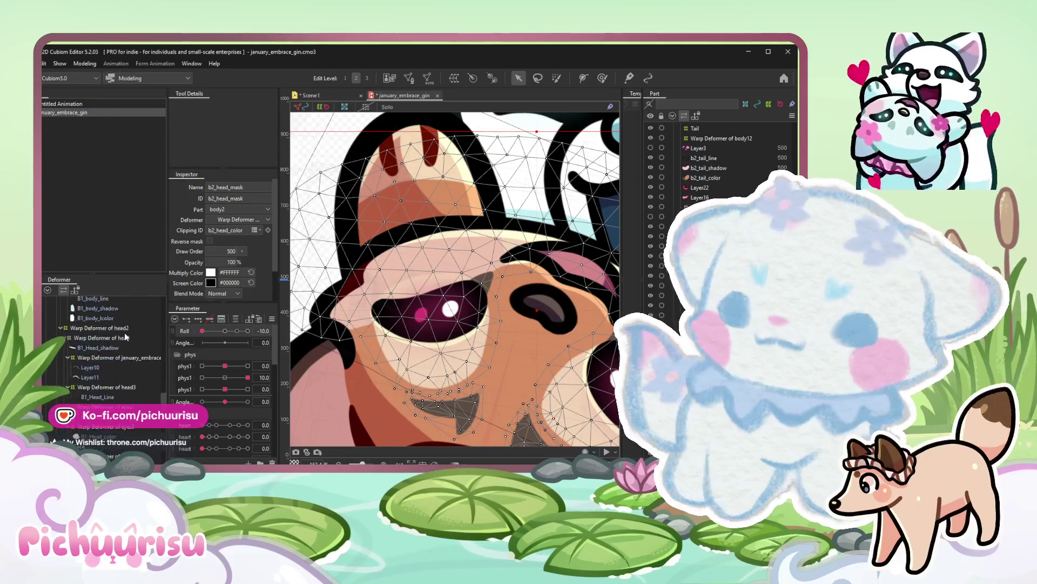
scroll(124, 333, "up", 3)
scroll(124, 332, "up", 3)
scroll(124, 332, "up", 2)
left_click(105, 361)
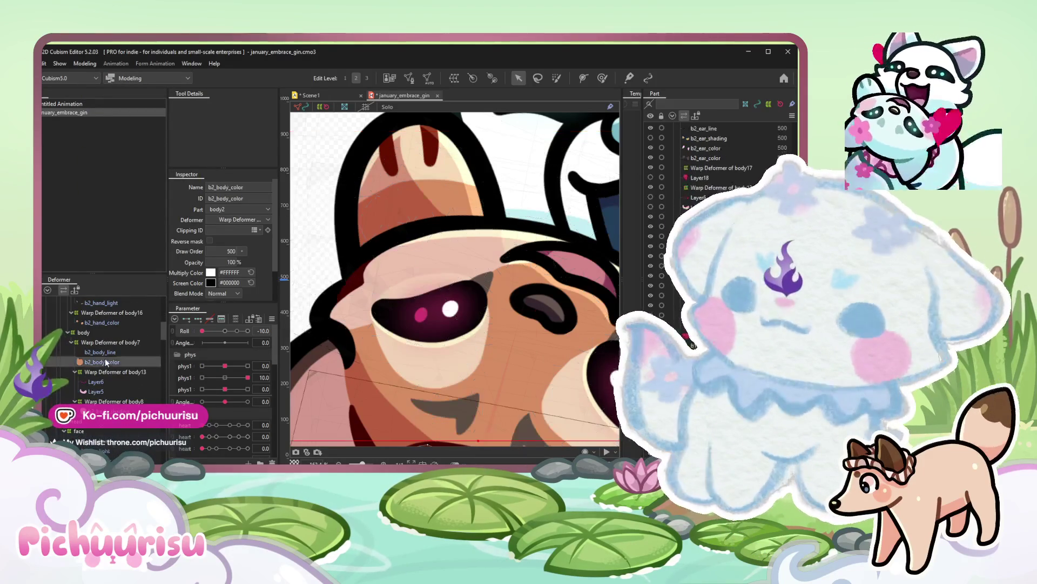
scroll(105, 356, "down", 3)
left_click(105, 356)
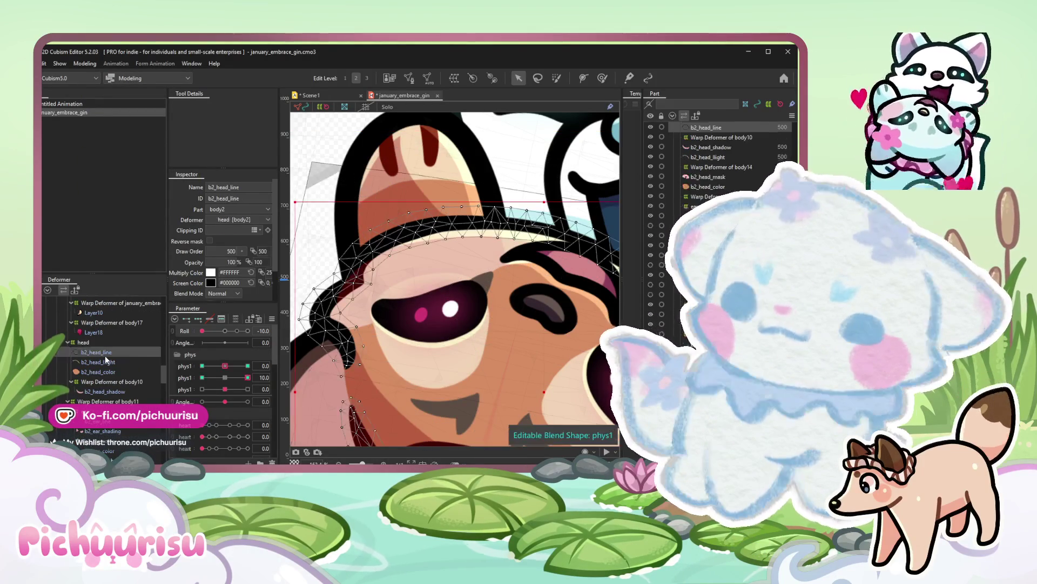
scroll(104, 356, "down", 3)
left_click(105, 356)
scroll(116, 329, "down", 2)
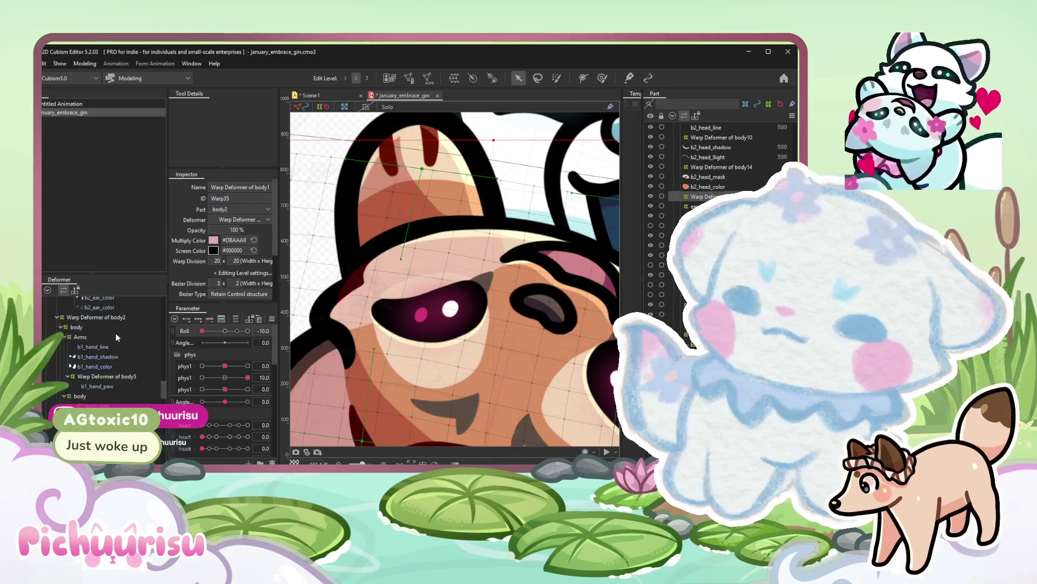
left_click(104, 356)
scroll(104, 356, "down", 3)
scroll(87, 352, "down", 3)
scroll(88, 355, "down", 3)
scroll(88, 357, "down", 3)
scroll(97, 372, "down", 3)
scroll(117, 404, "down", 3)
scroll(118, 373, "up", 3)
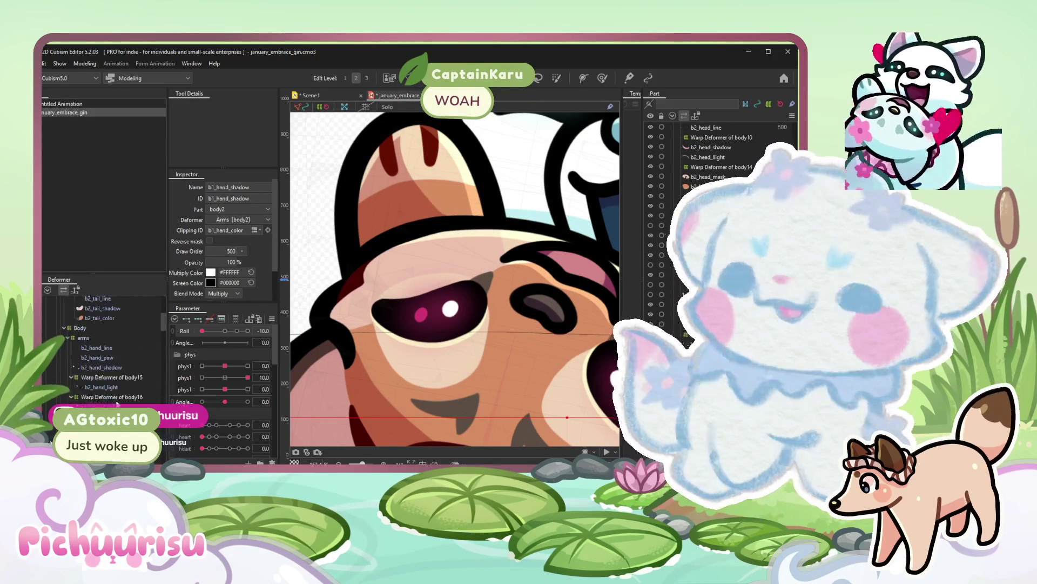
scroll(118, 356, "up", 3)
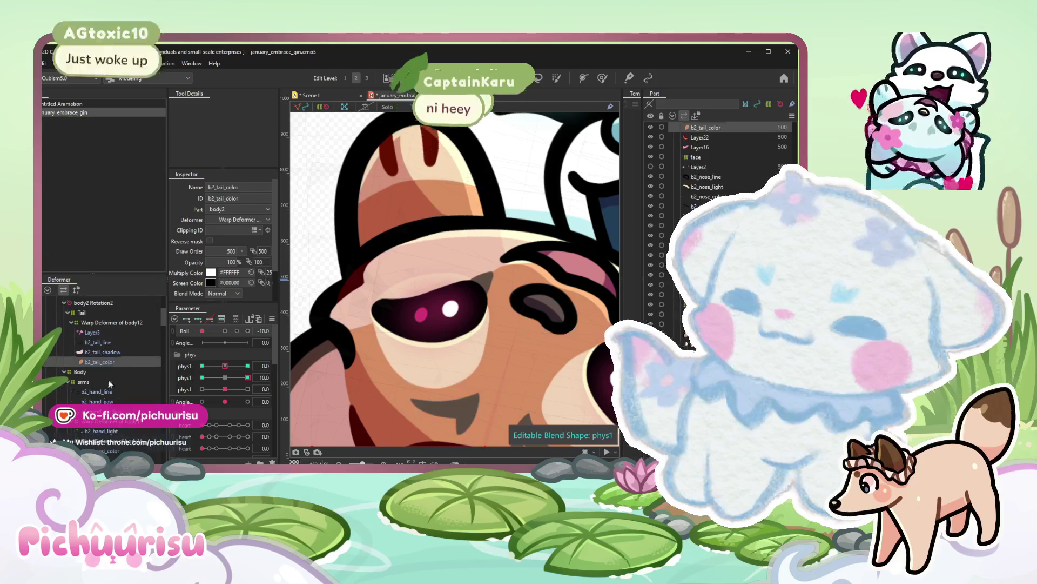
Paint phys1 blend-shape weights onto the b2_hand_color mesh and choose its keyform.
left_click(101, 412)
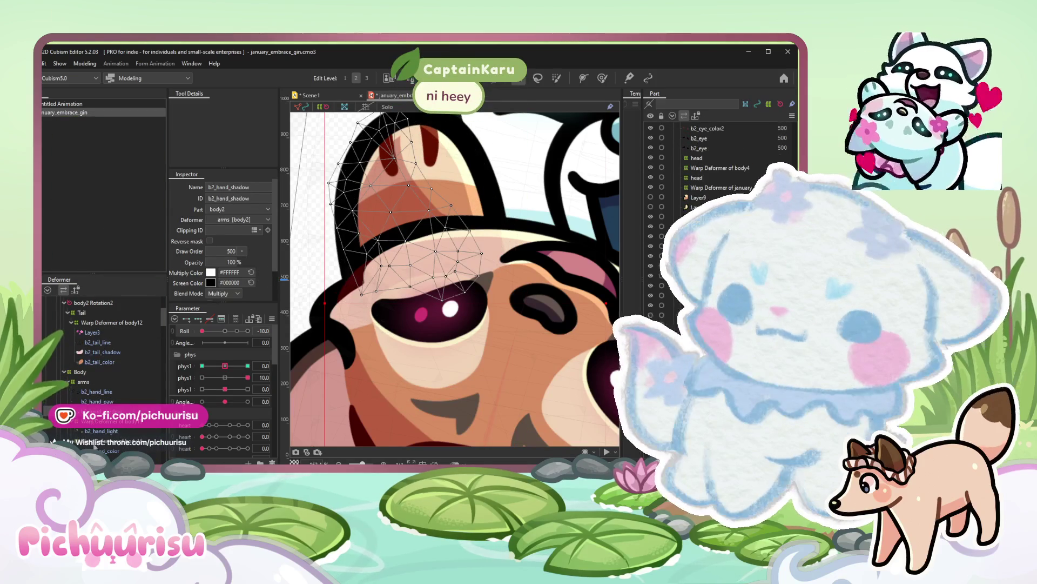
key("Down")
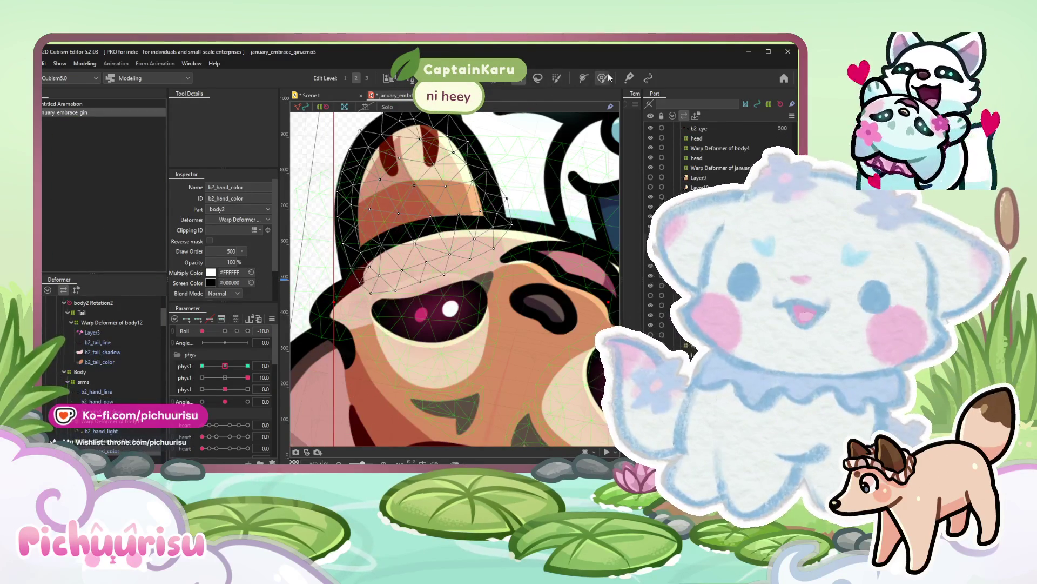
left_click(602, 79)
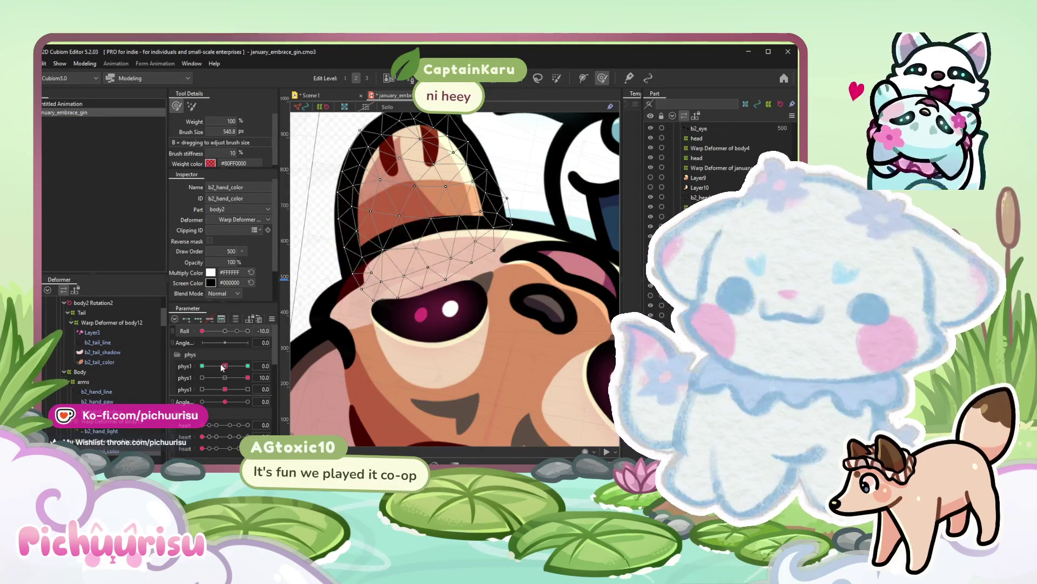
left_click(246, 365)
mouse_move(403, 375)
left_mouse_down()
mouse_move(430, 349)
mouse_move(420, 330)
left_mouse_up()
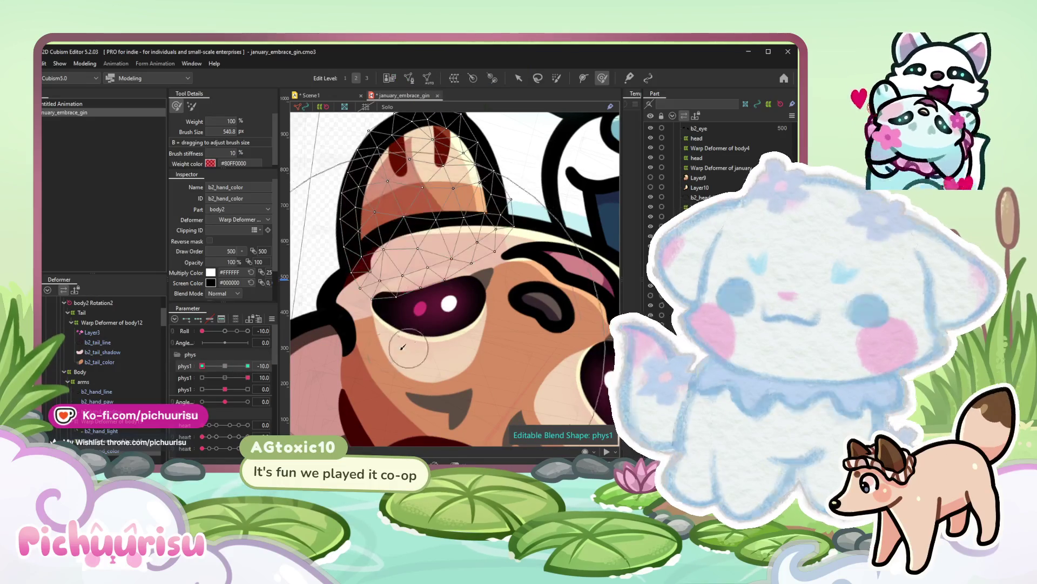
left_click(243, 376)
Check the hand paw, shadow and light meshes across phys1's -10 and 10 keyforms.
left_click(97, 400)
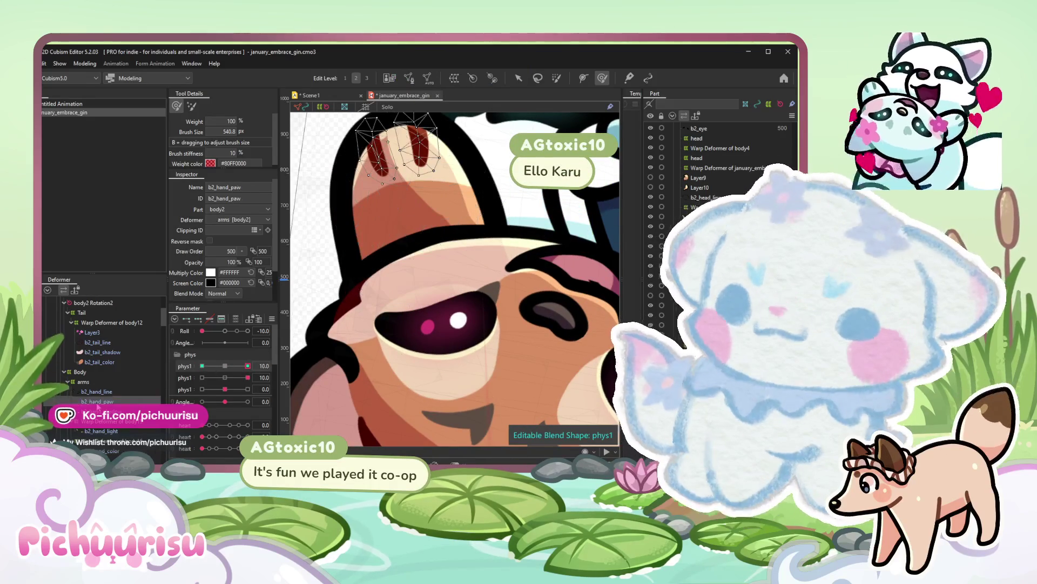
left_click(102, 353)
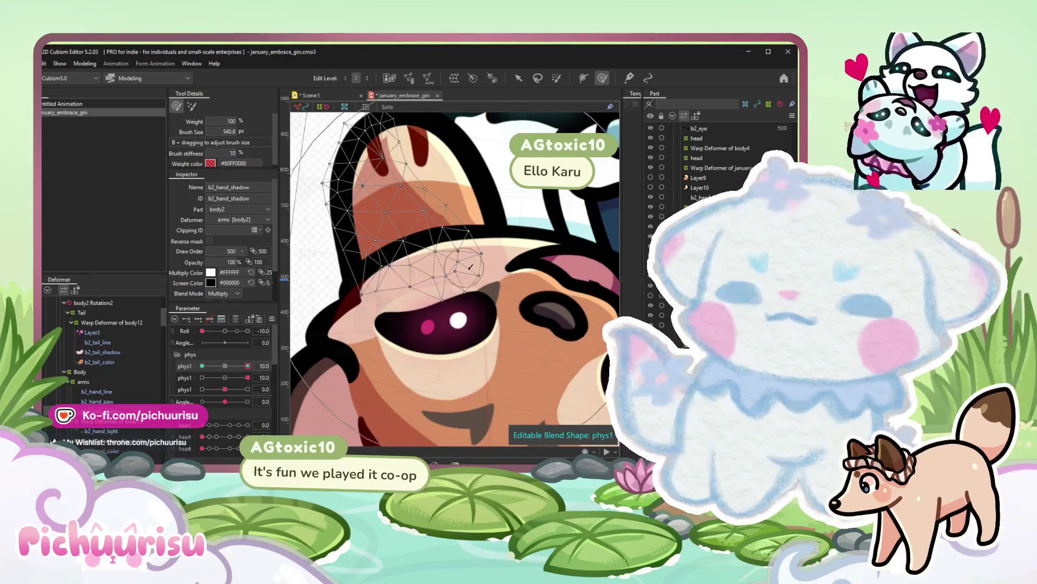
mouse_move(259, 365)
left_mouse_down()
mouse_move(202, 366)
mouse_move(248, 366)
left_mouse_up()
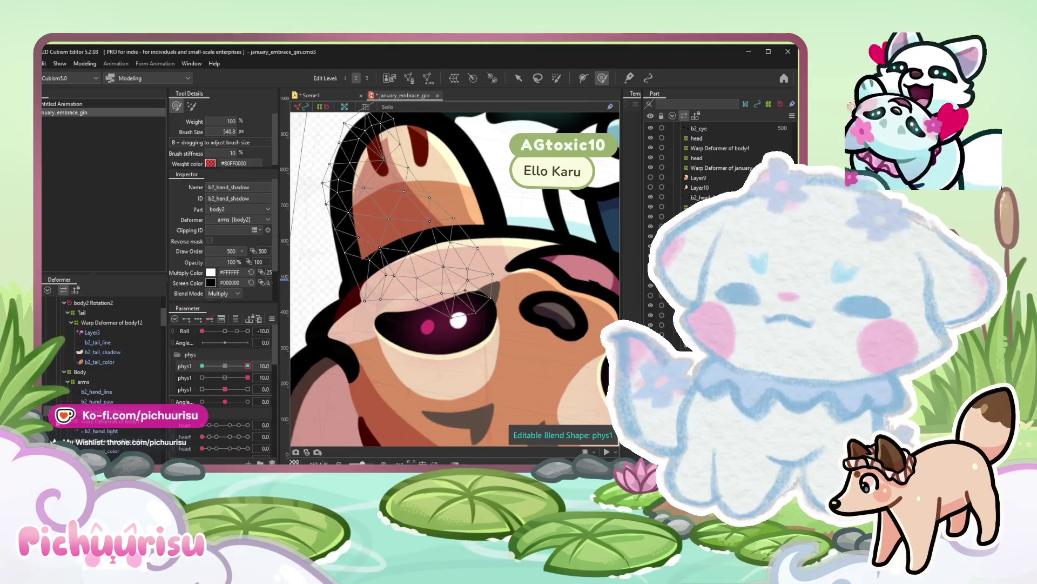
left_click(102, 430)
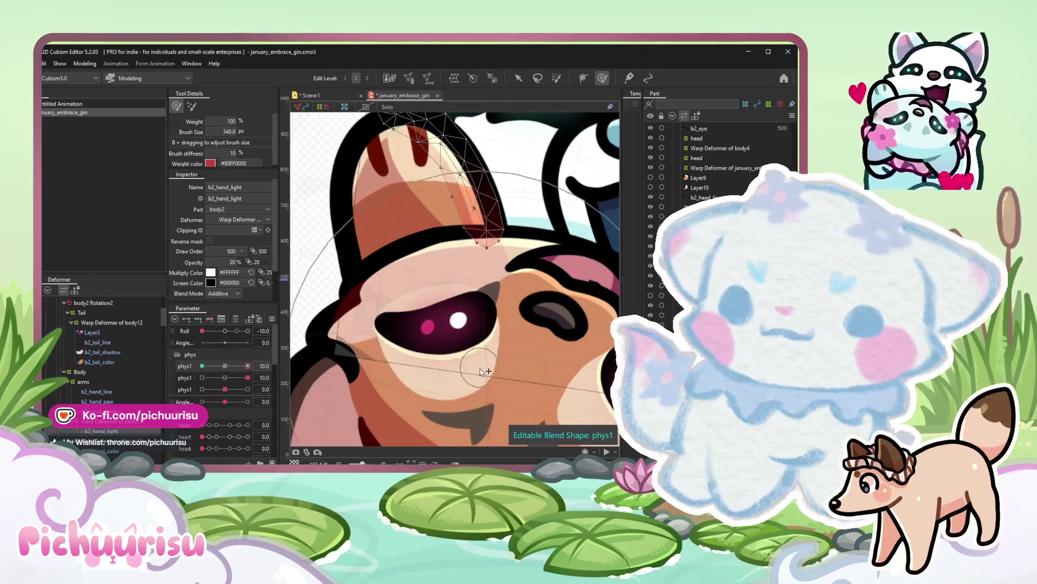
left_click(202, 366)
left_click(248, 366)
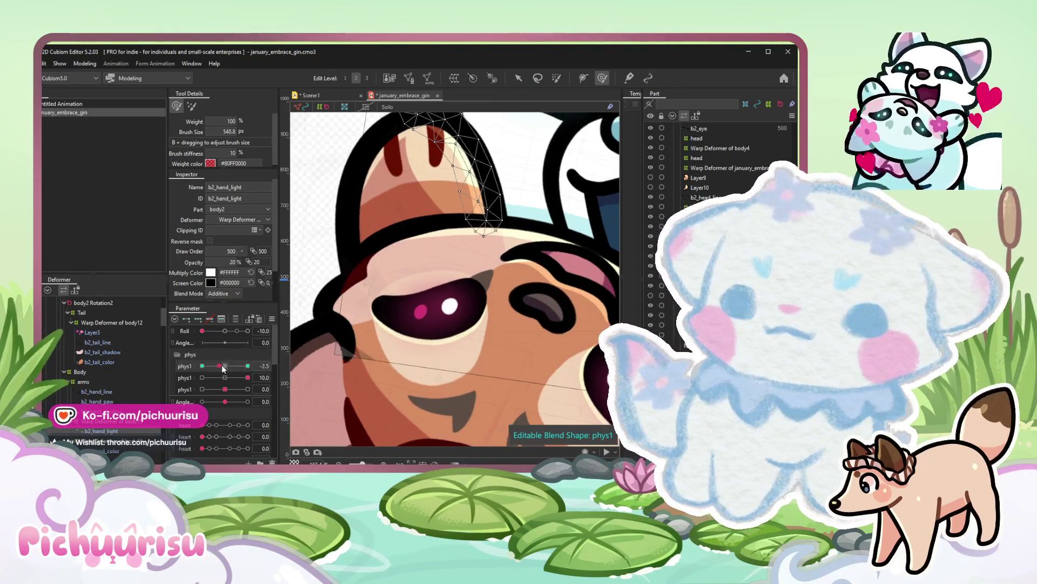
scroll(357, 130, "down", 3)
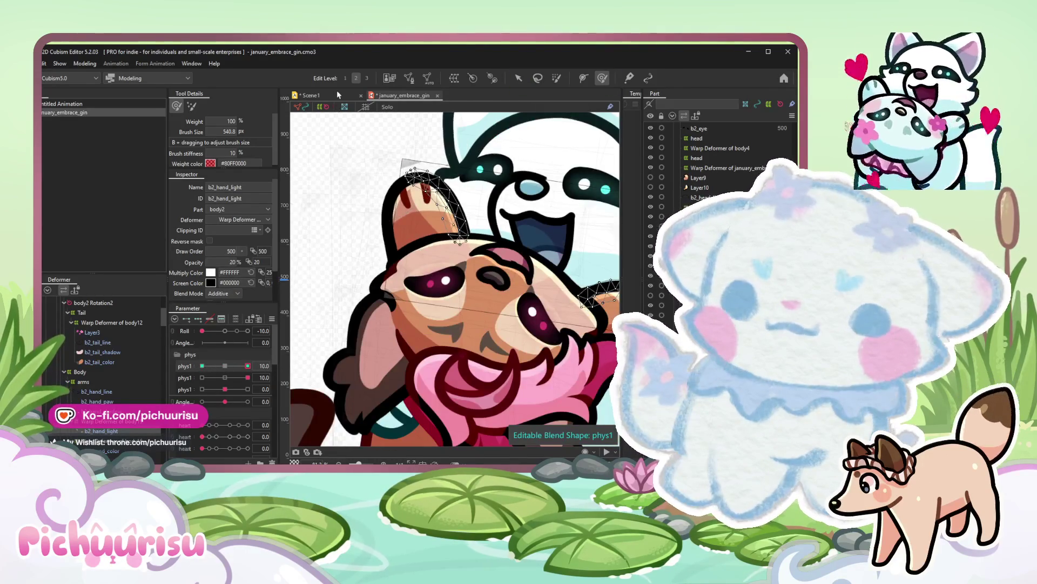
left_click(316, 94)
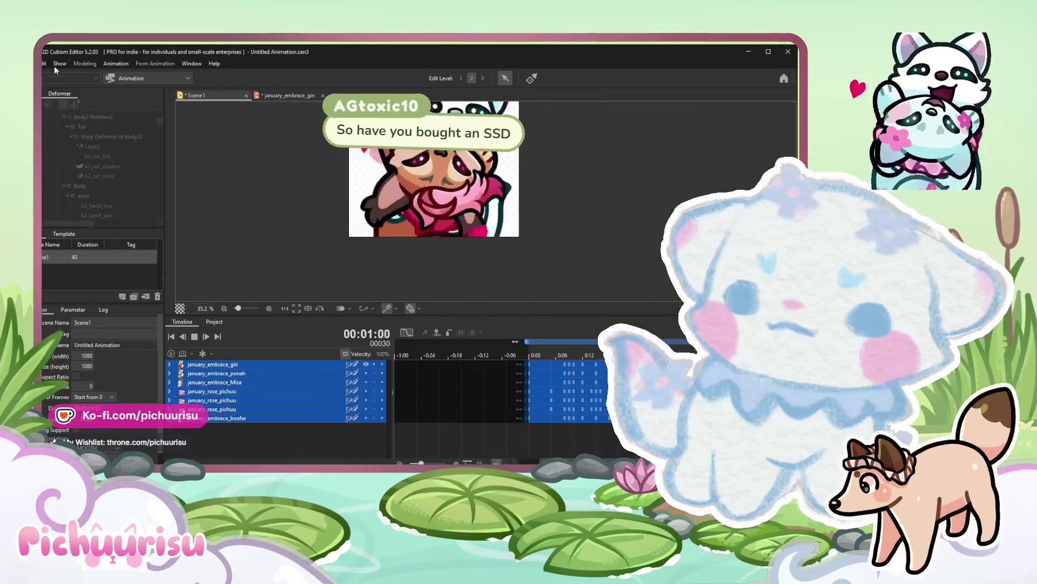
scroll(321, 154, "down", 5)
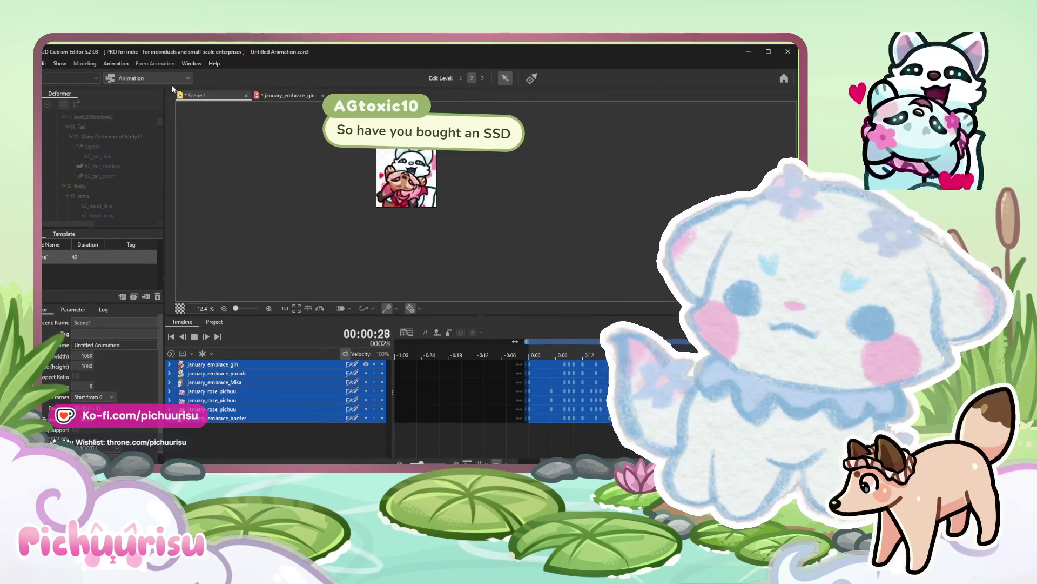
scroll(386, 167, "up", 5)
scroll(385, 168, "up", 3)
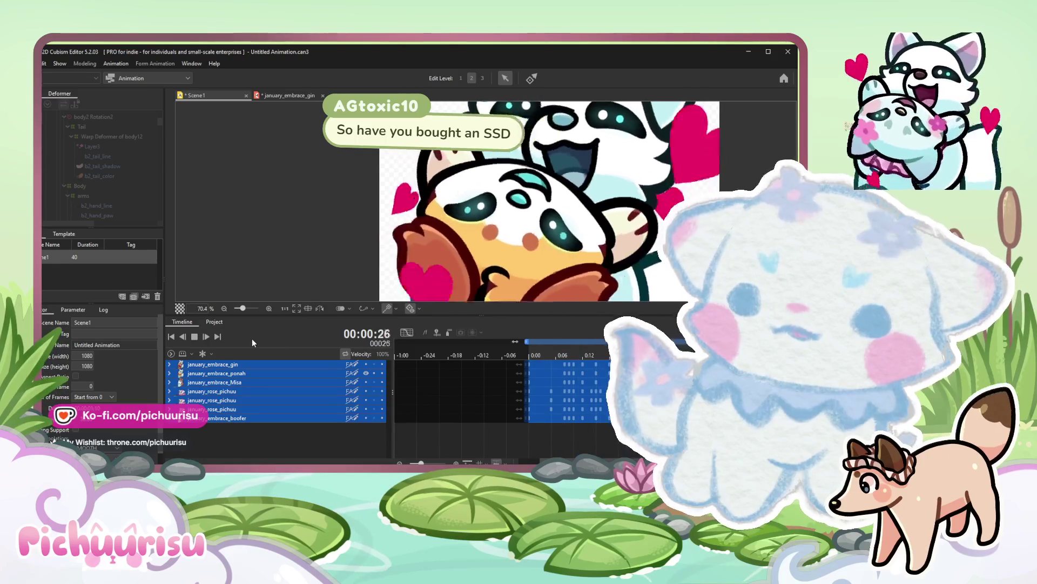
scroll(385, 203, "down", 4)
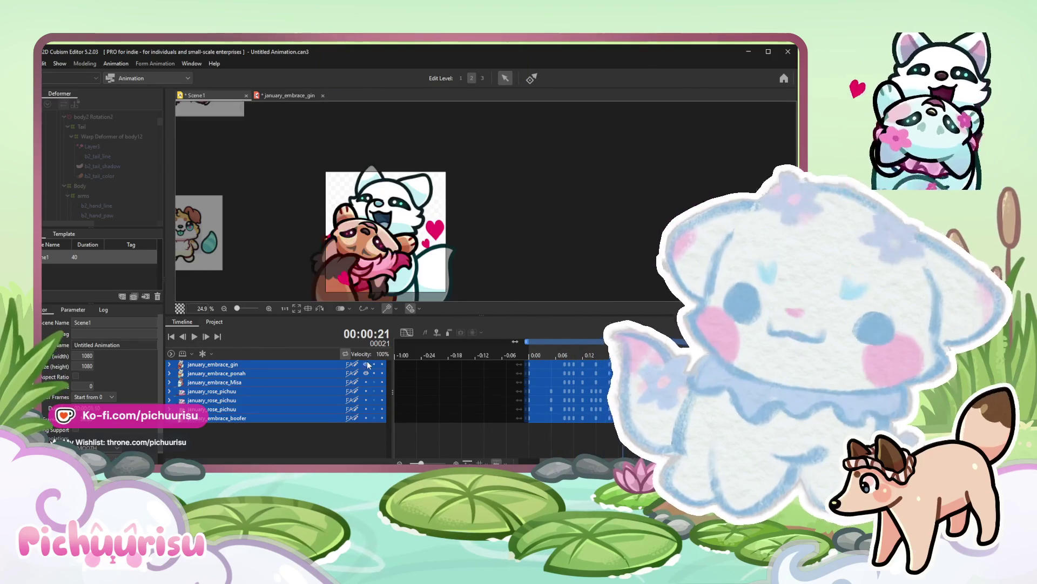
scroll(385, 202, "down", 3)
left_click(46, 64)
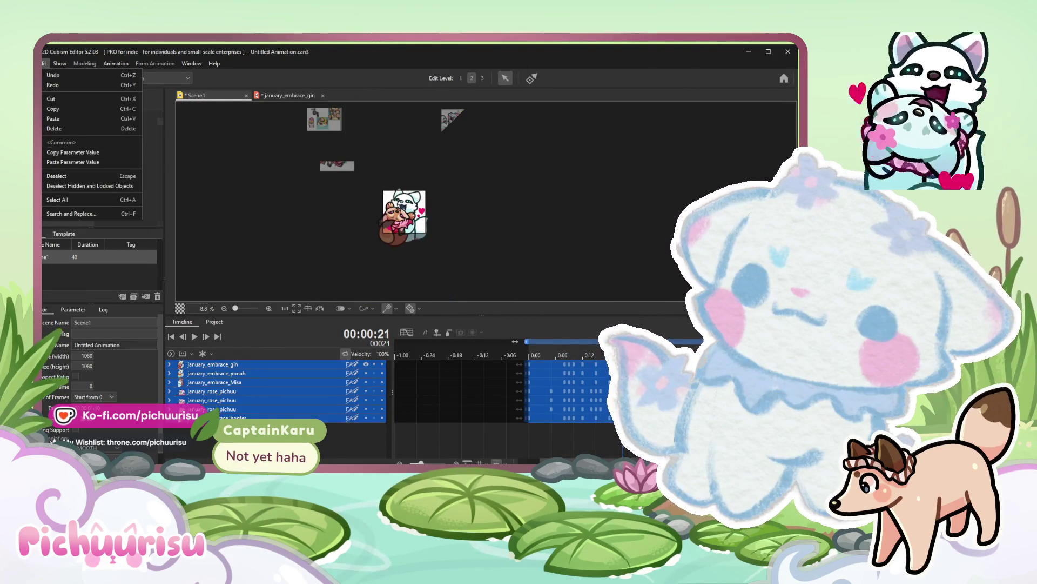
left_click(55, 161)
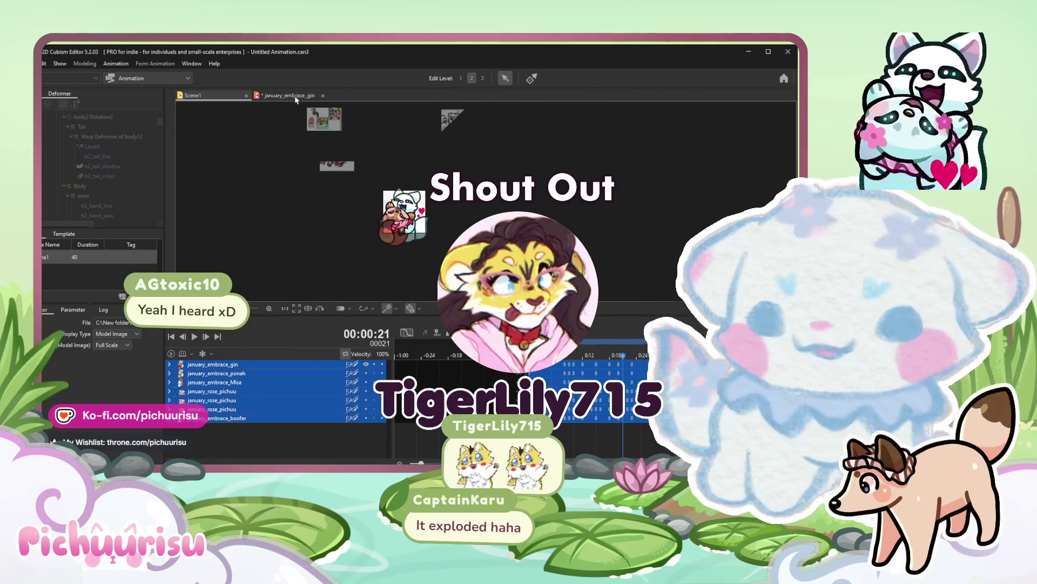
Return to the january_embrace_gin model and glance at the File menu.
left_click(292, 96)
key("alt+f")
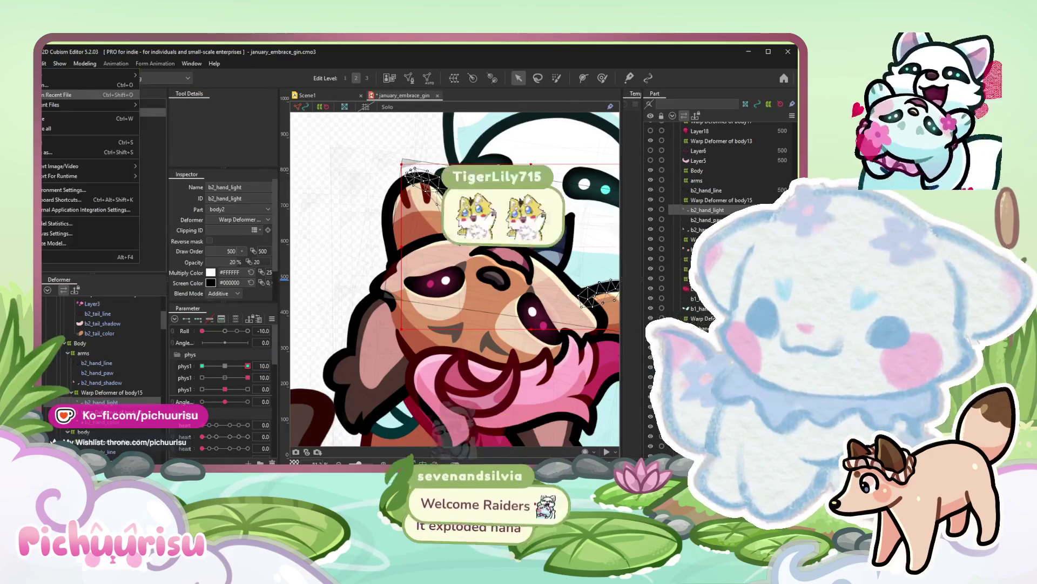
key("Escape")
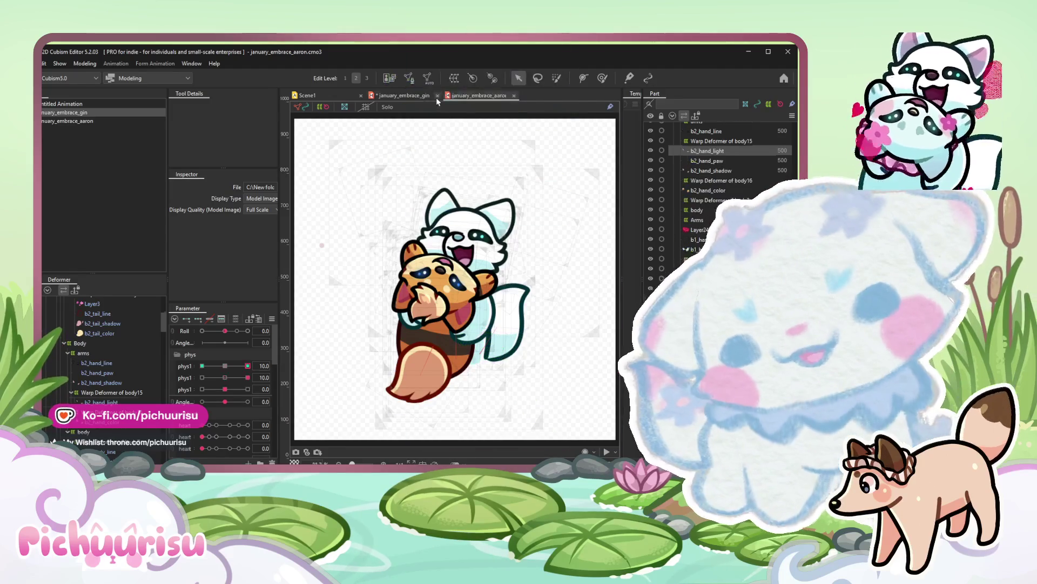
Close the january_embrace_gin model, leaving january_embrace_aaron open.
left_click(405, 96)
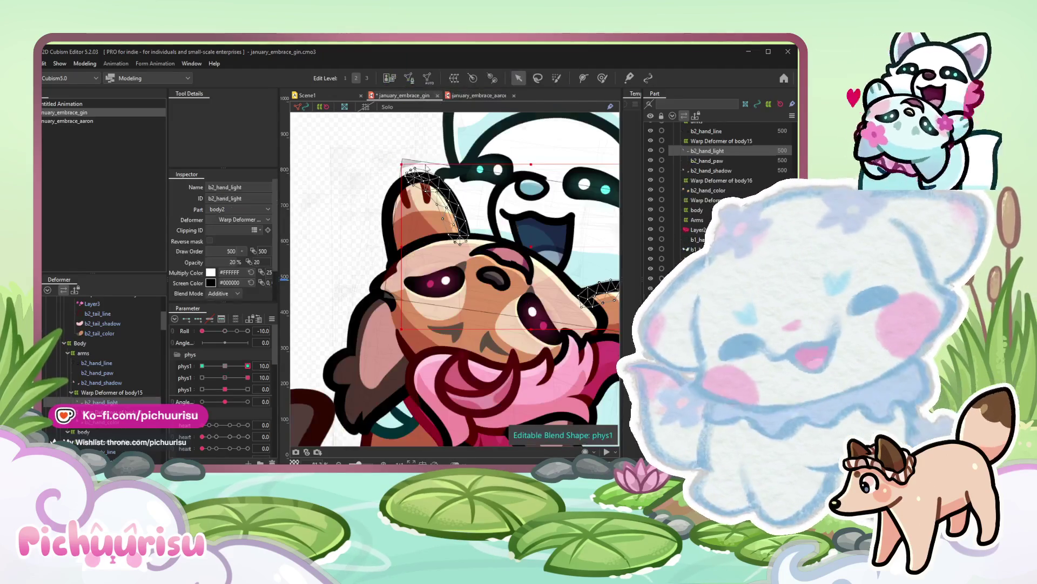
left_click(398, 286)
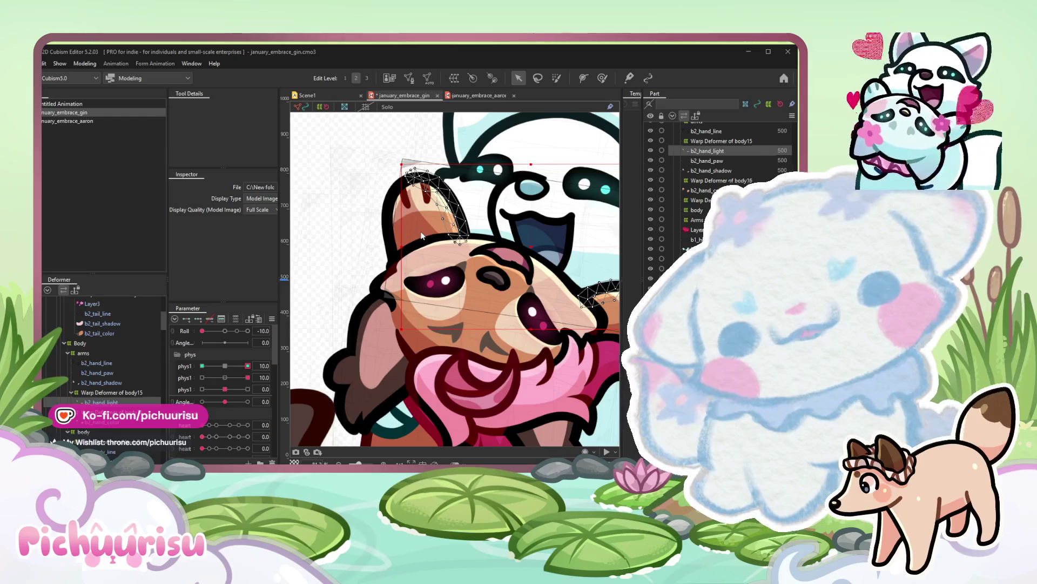
key("ctrl+w")
scroll(453, 276, "down", 3)
left_click(442, 267)
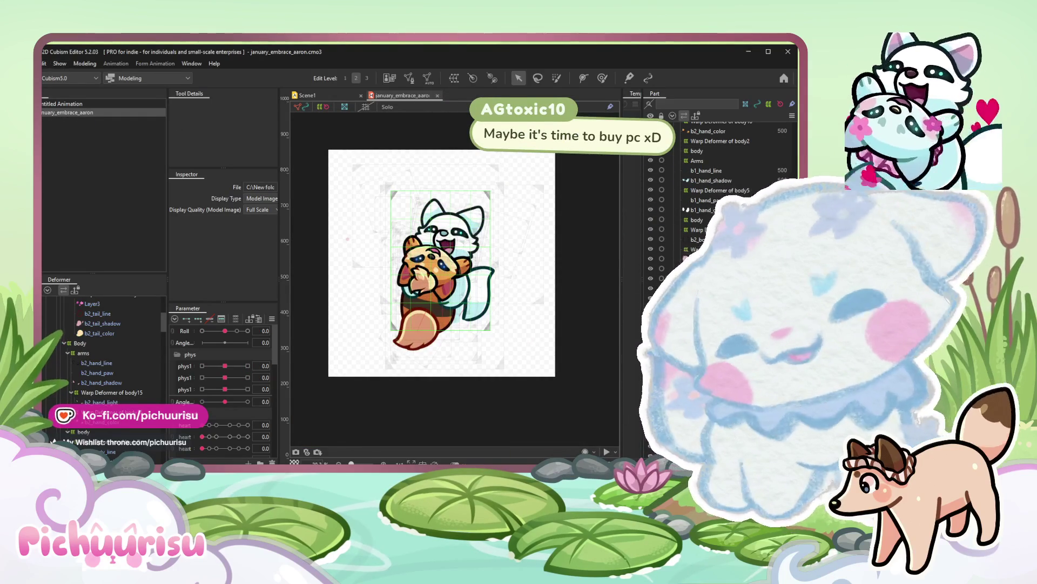
left_click(44, 64)
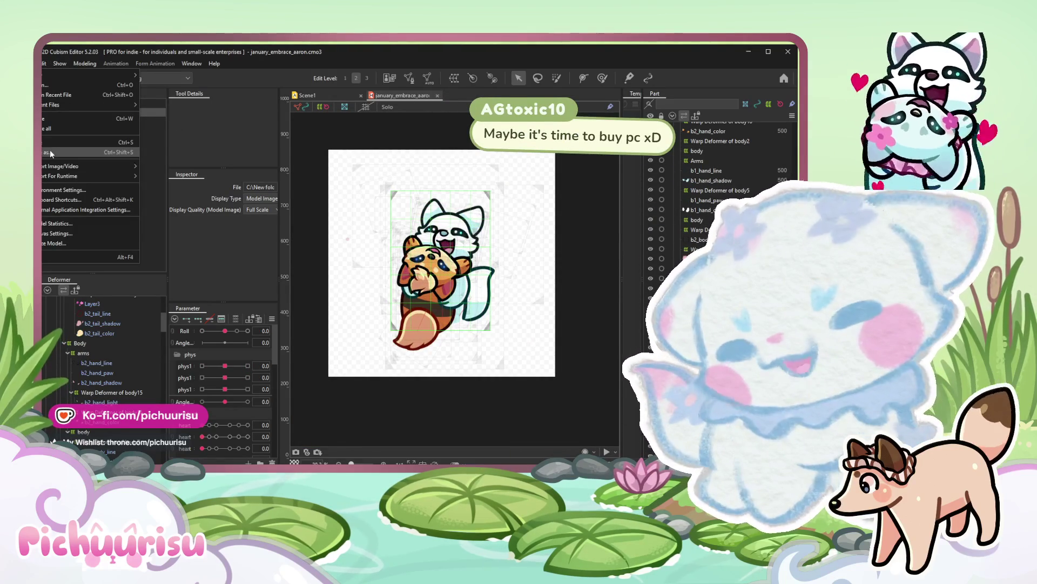
Save the model as a new file named january_embrace_sookie.cmo3.
left_click(576, 168)
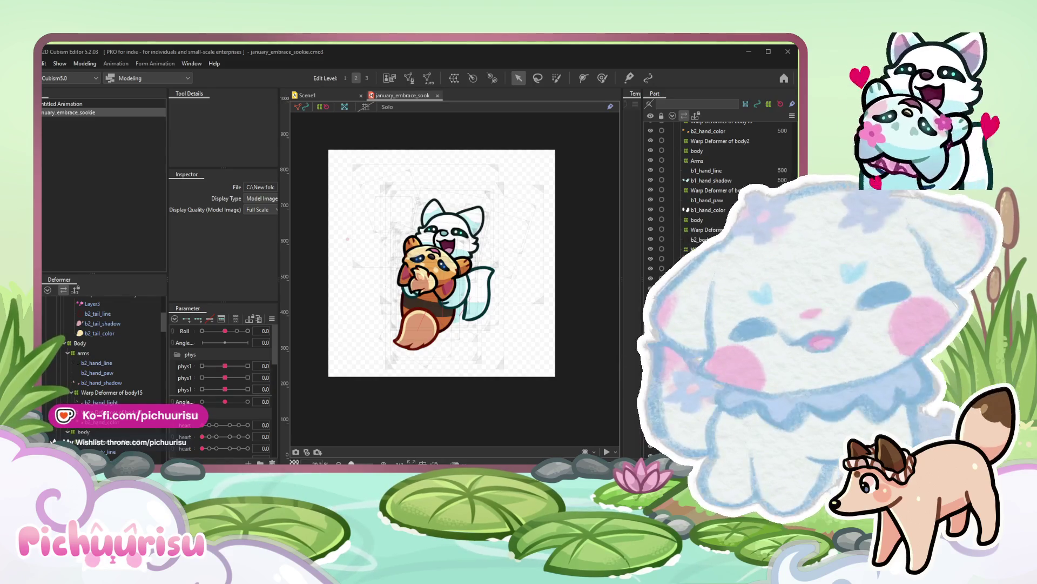
scroll(521, 395, "down", 2)
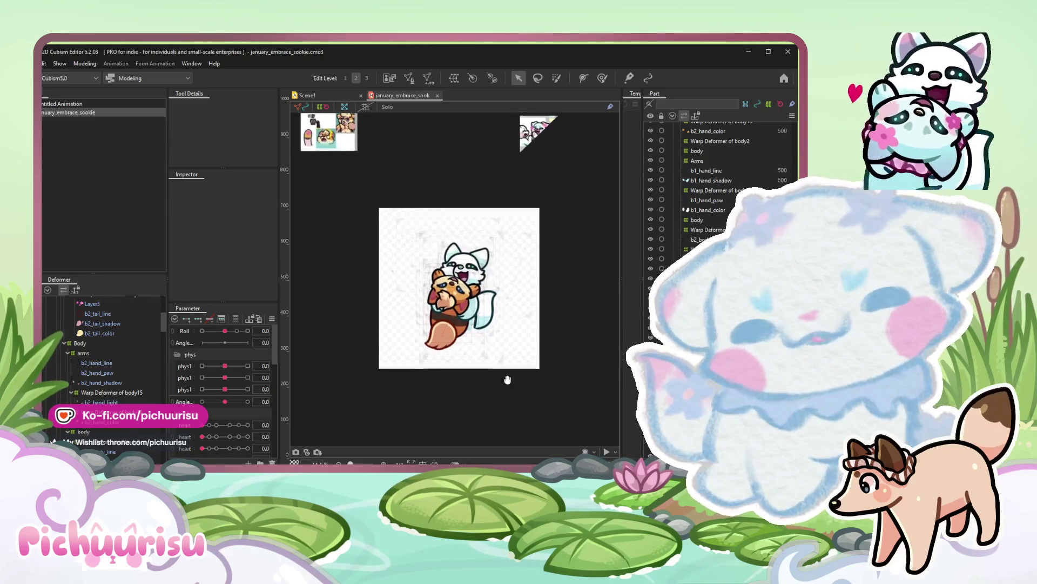
scroll(521, 395, "up", 2)
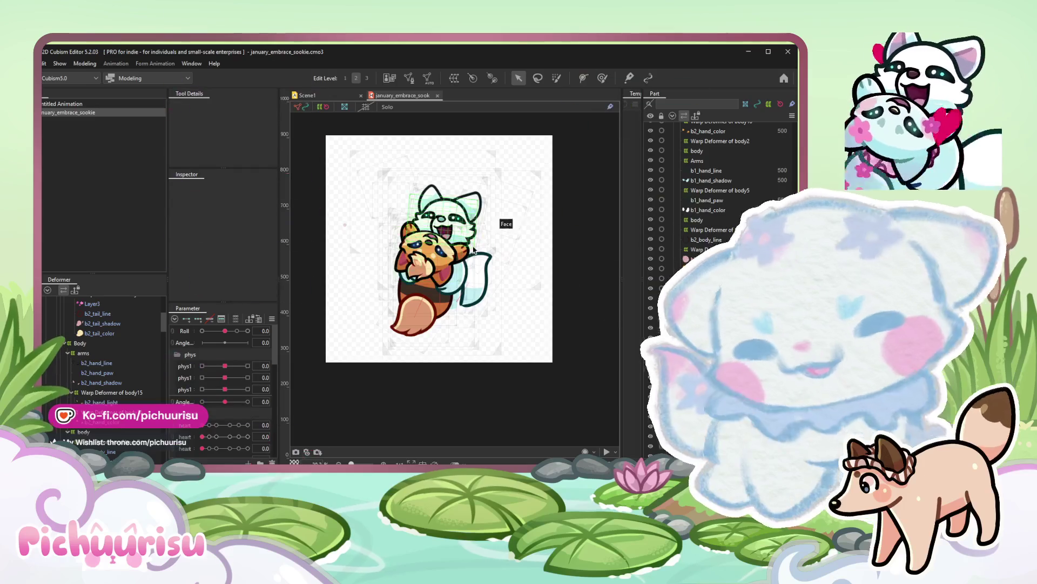
scroll(450, 244, "up", 1)
scroll(450, 244, "up", 1)
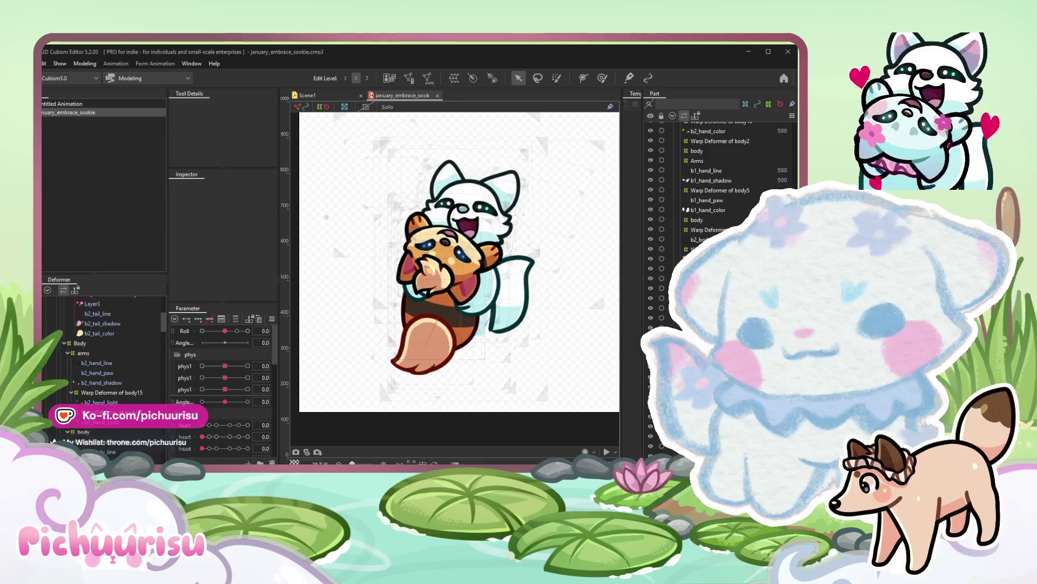
Show the full-scale model image, then switch to Scene1 and centre its artwork larger.
left_click(380, 230)
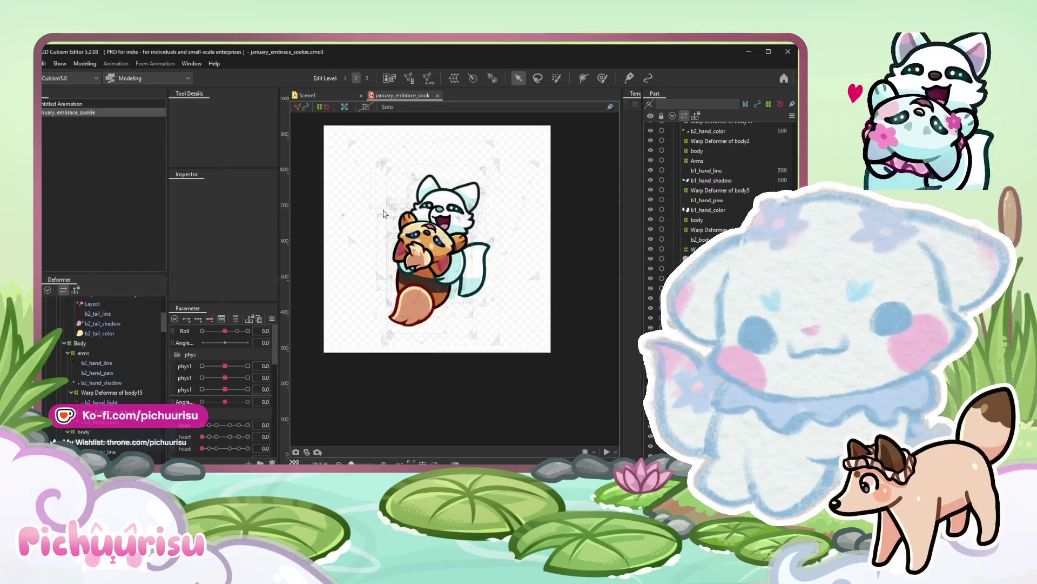
scroll(382, 251, "up", 1)
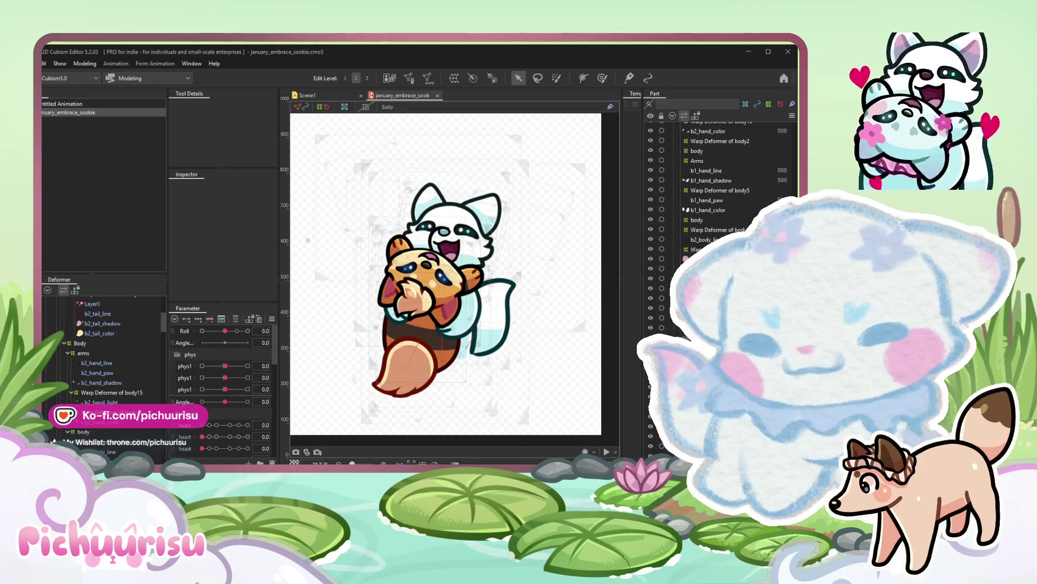
left_click(430, 349)
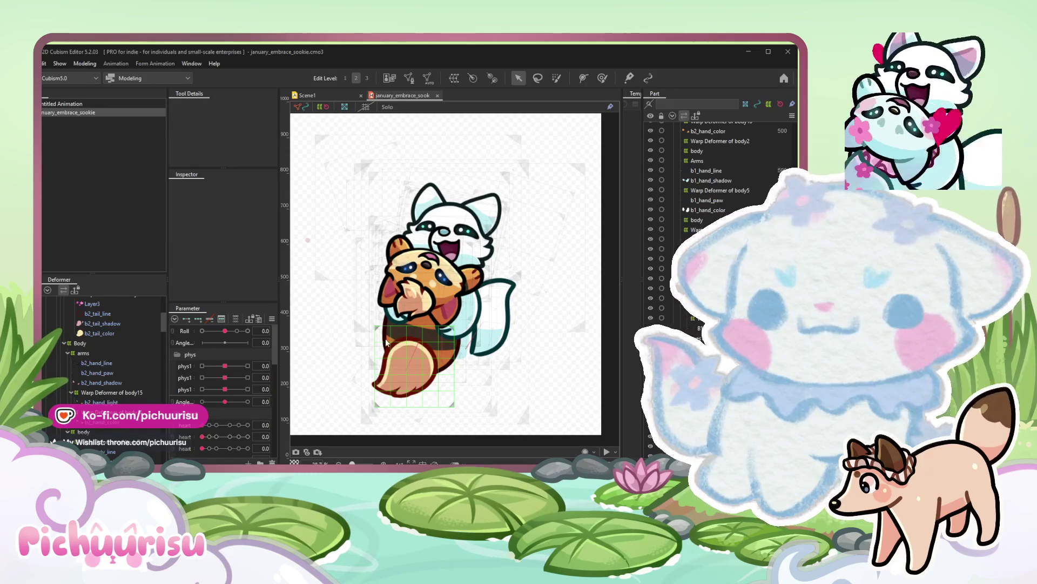
key("t")
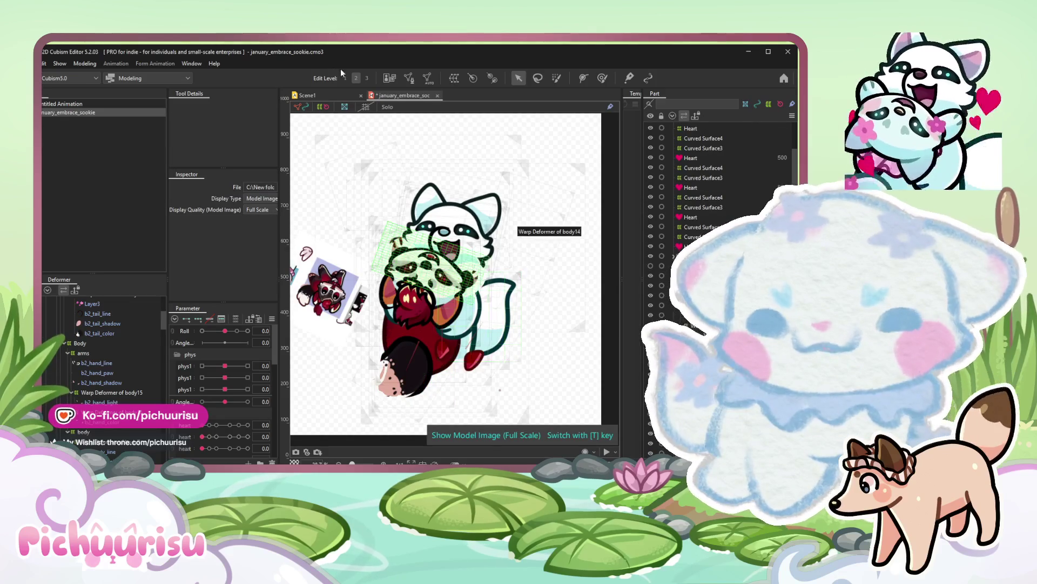
left_click(309, 97)
scroll(395, 203, "up", 2)
left_click_drag(519, 178, 293, 237)
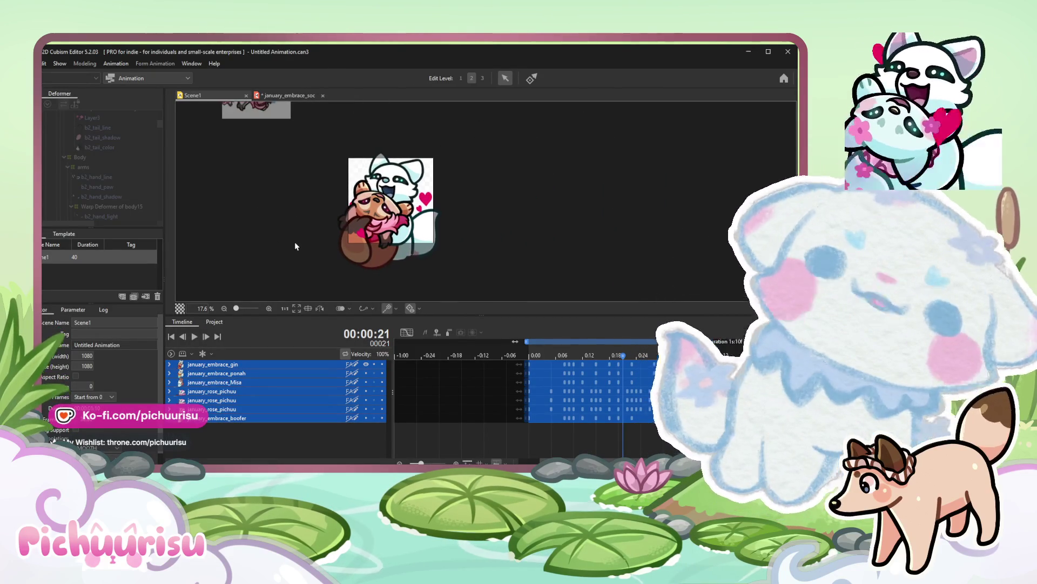
scroll(295, 242, "down", 2)
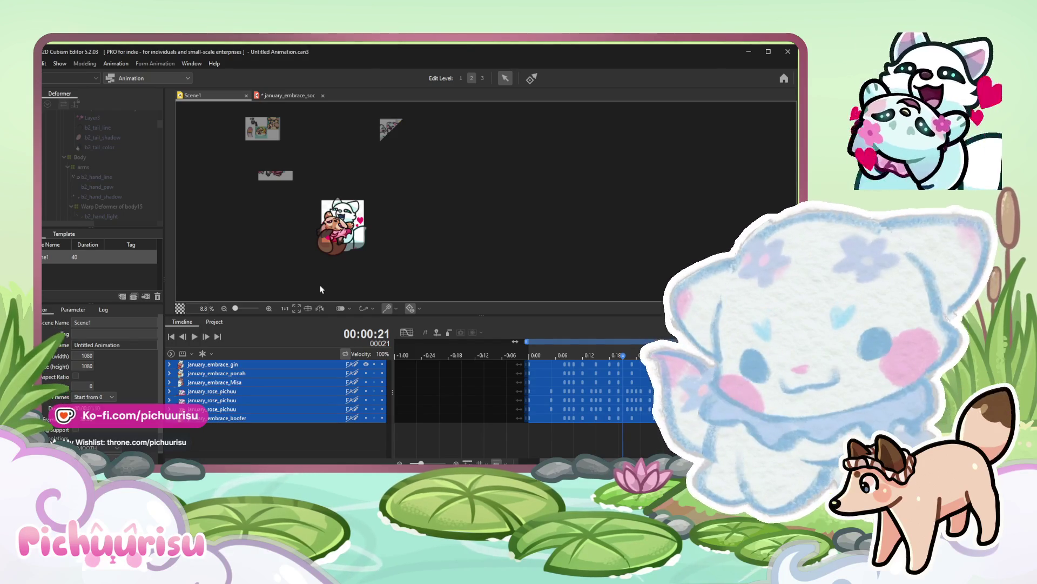
scroll(316, 267, "up", 5)
left_click_drag(345, 239, 298, 107)
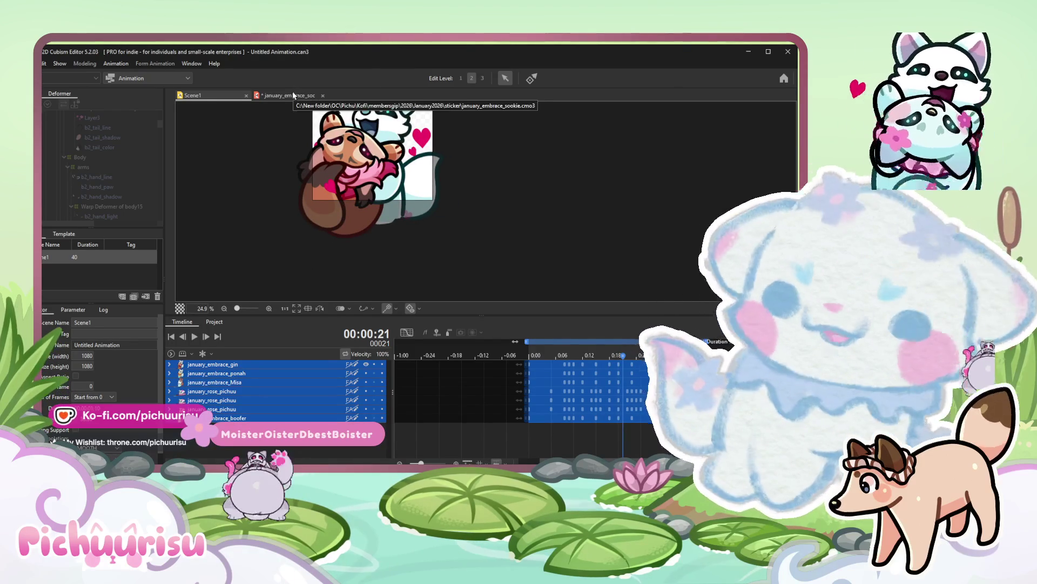
Back on the sookie model, pick Layer23, the paw at the panda's mouth.
left_click(290, 96)
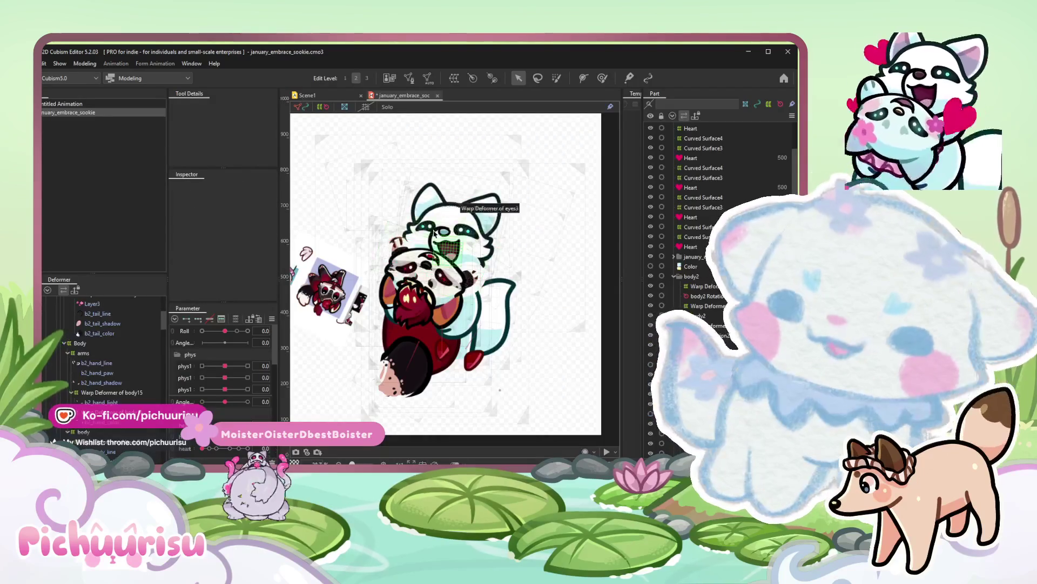
scroll(432, 234, "down", 3)
left_click_drag(365, 243, 300, 231)
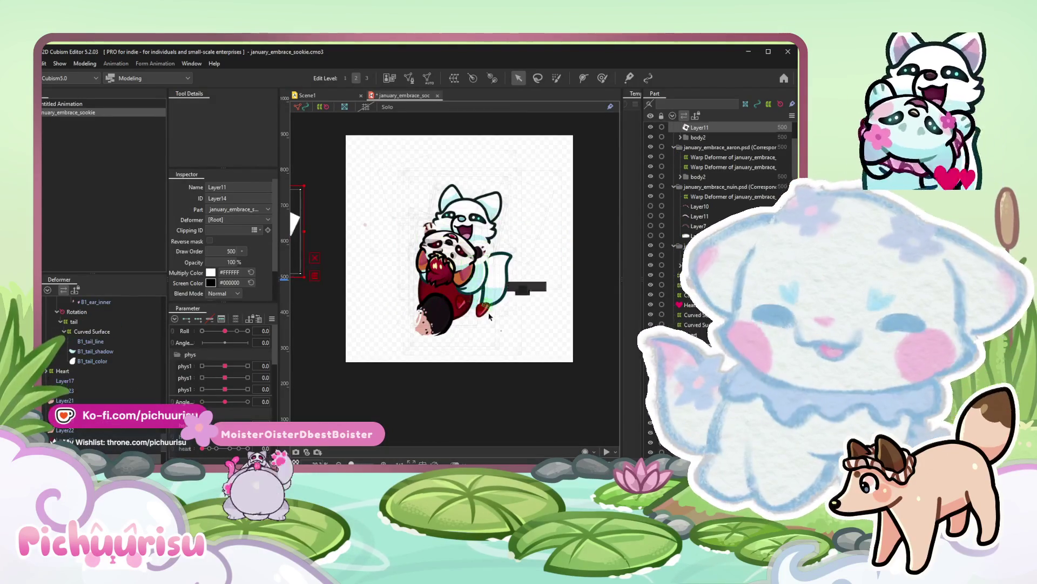
scroll(490, 316, "up", 5)
left_click(490, 316)
scroll(489, 316, "down", 3)
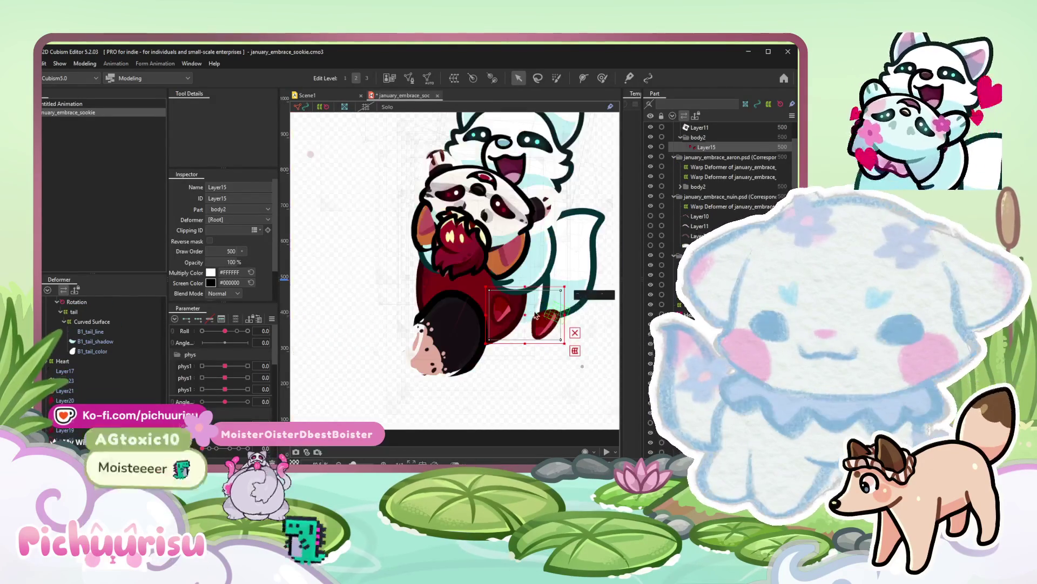
left_click_drag(539, 318, 357, 195)
scroll(421, 238, "up", 3)
scroll(421, 238, "up", 2)
left_click(421, 238)
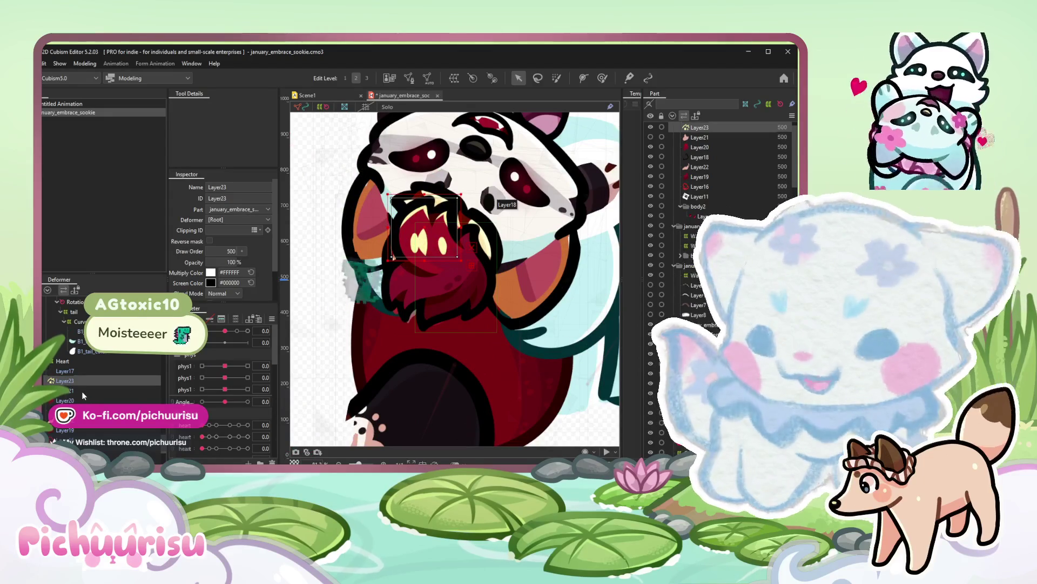
Extend the selection over all paw layers (Layer17-Layer23) and show the mesh vertices.
left_click(64, 389, "ctrl")
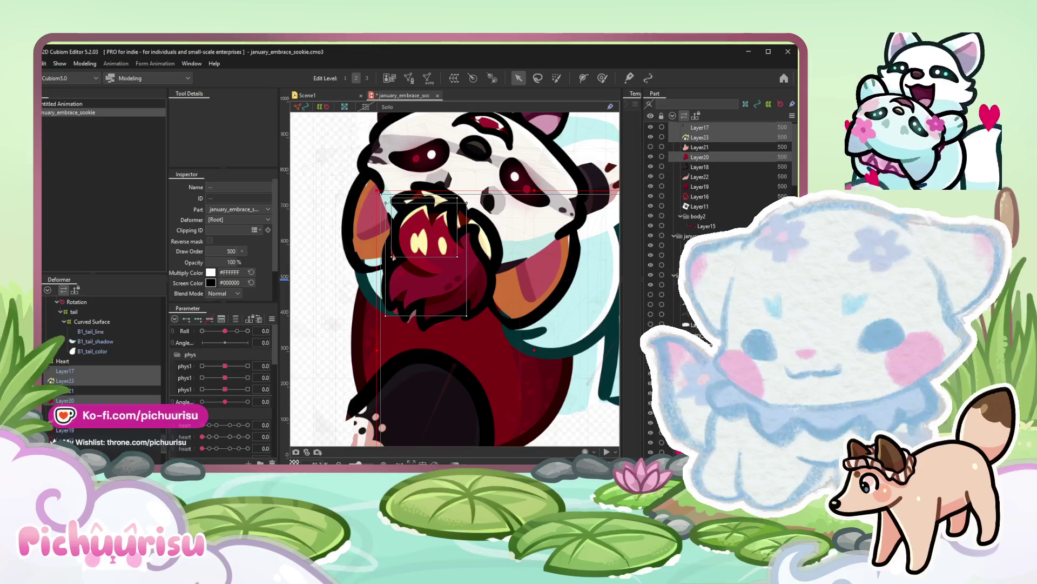
left_click(59, 394)
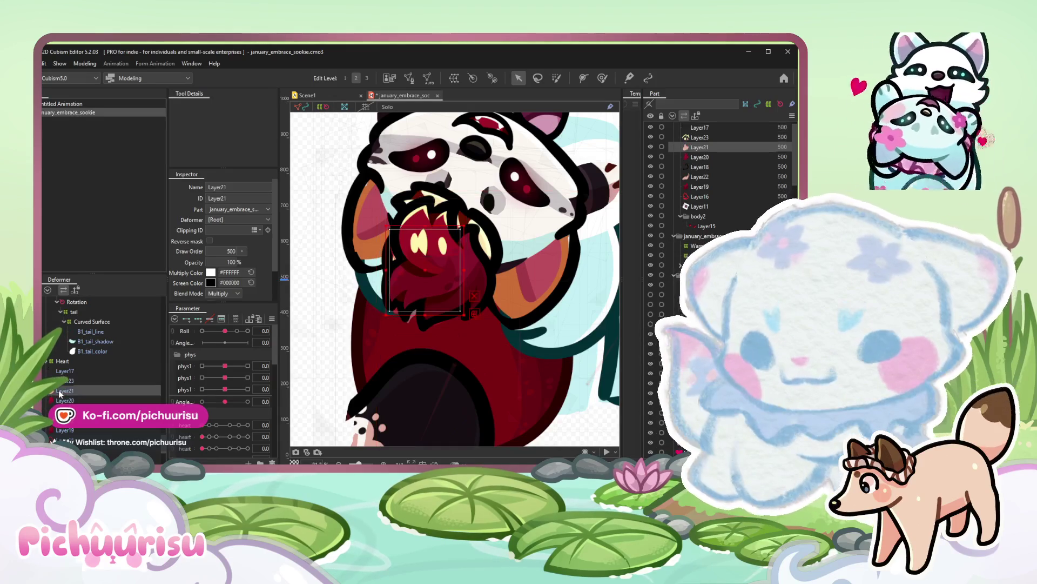
left_click(63, 400)
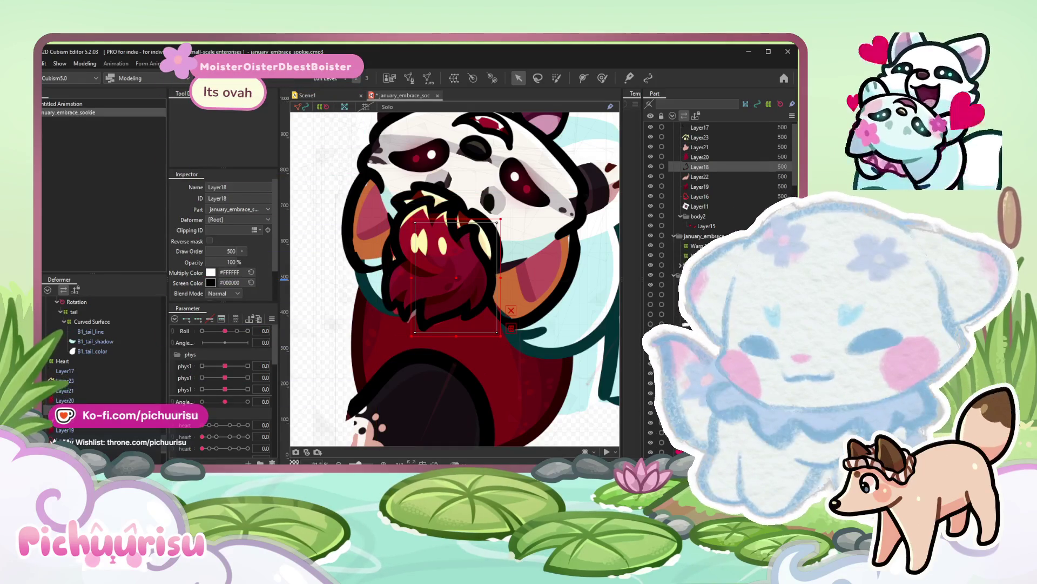
key("Down")
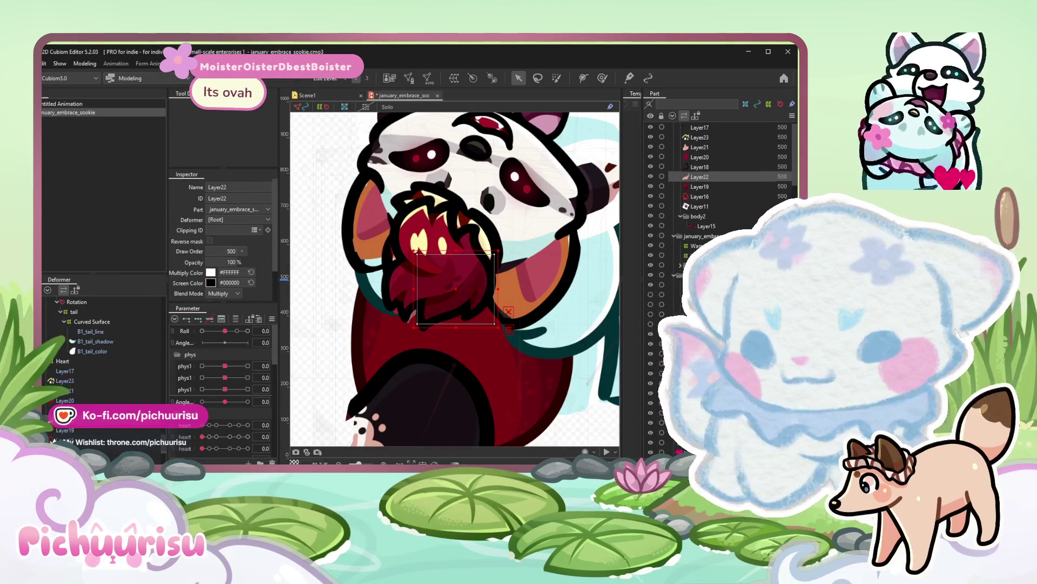
key("shift+Up")
key("shift+Up")
key("shift+Up")
key("shift+Up")
key("shift+Up")
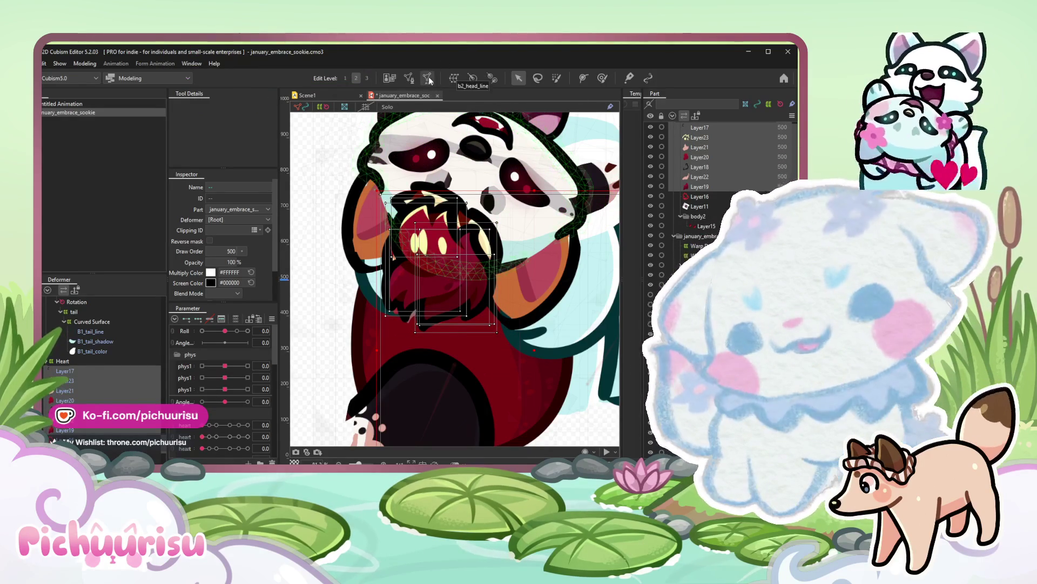
left_click(699, 198)
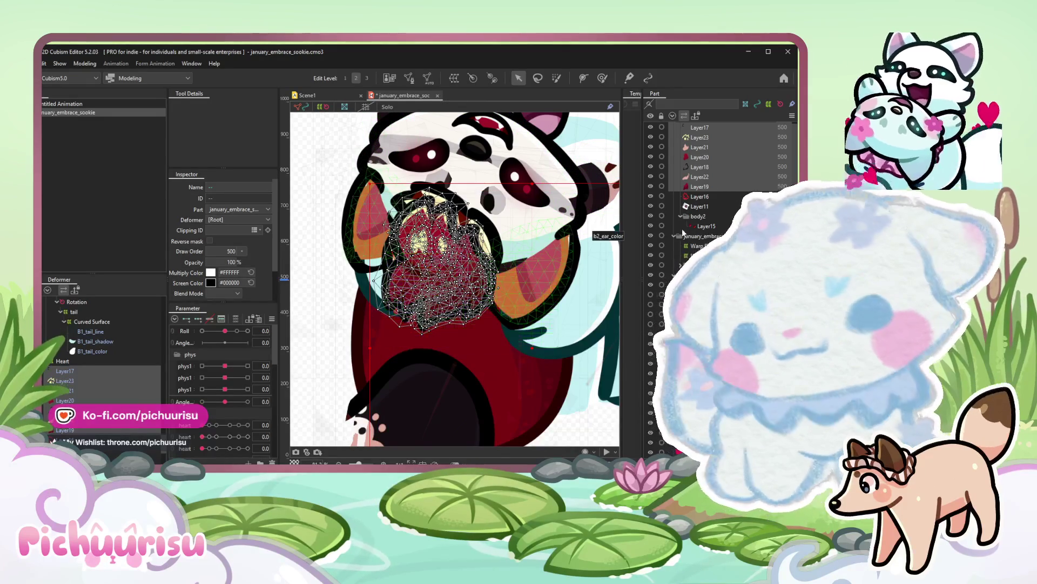
left_click(721, 184)
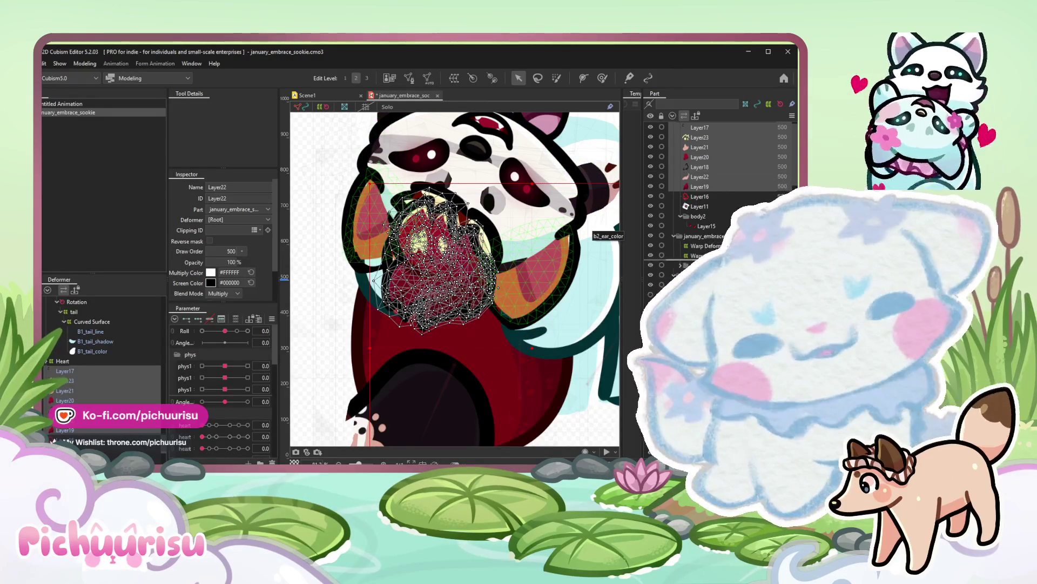
scroll(724, 172, "up", 5)
scroll(723, 187, "down", 5)
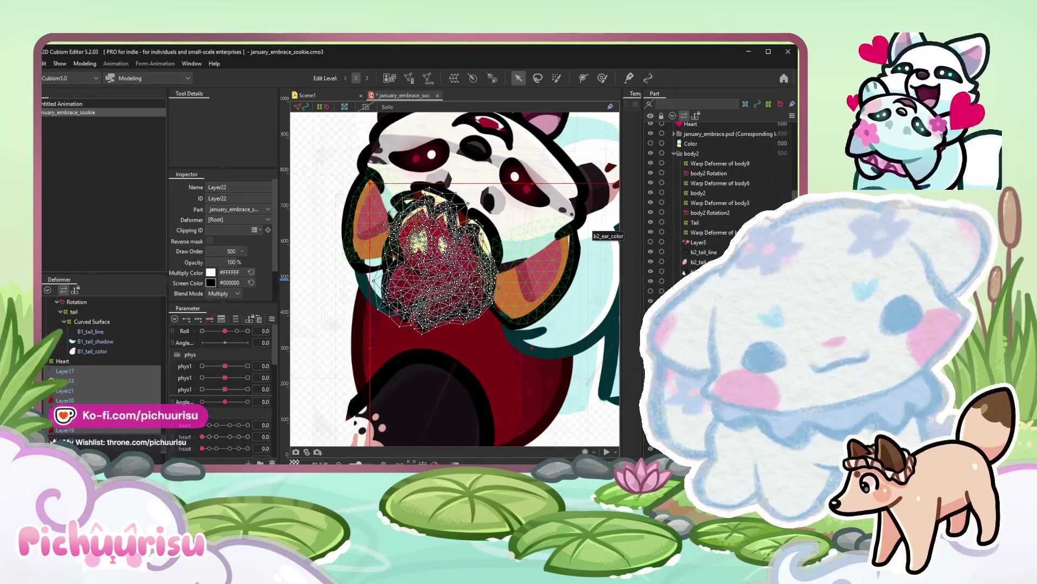
scroll(724, 187, "down", 5)
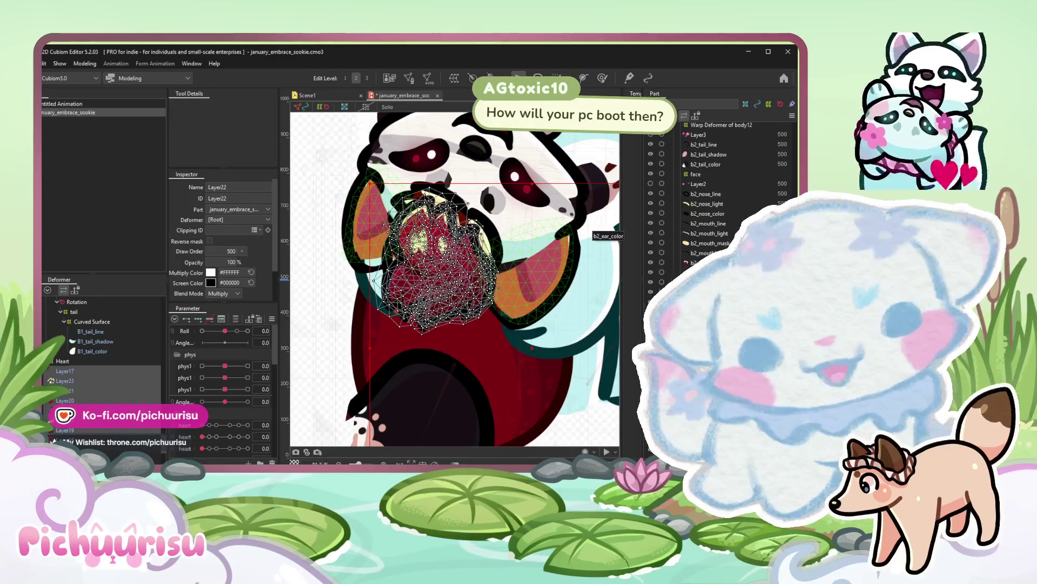
scroll(724, 186, "down", 5)
left_click(706, 243)
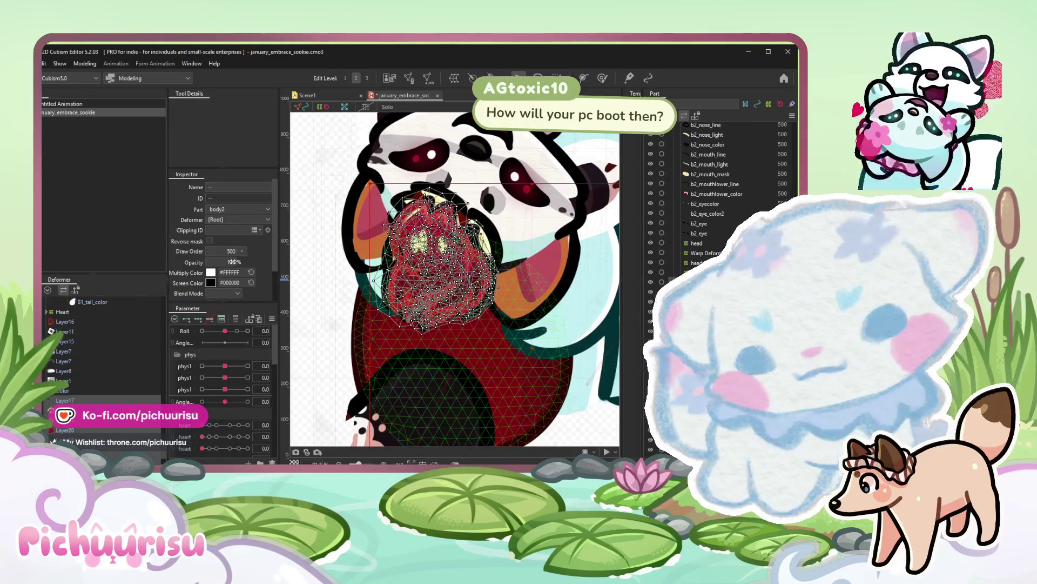
left_click(62, 390)
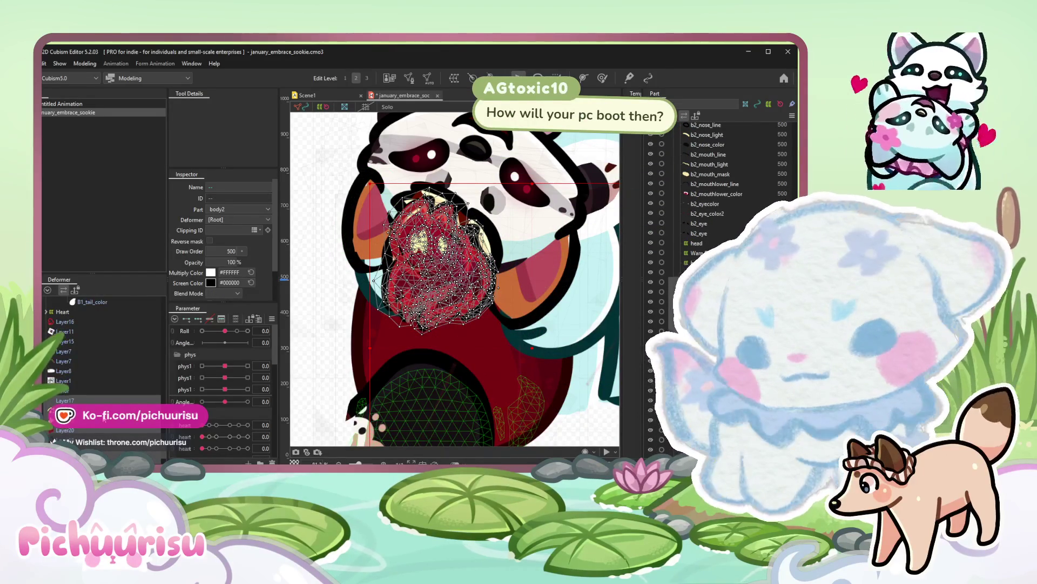
left_click(114, 400)
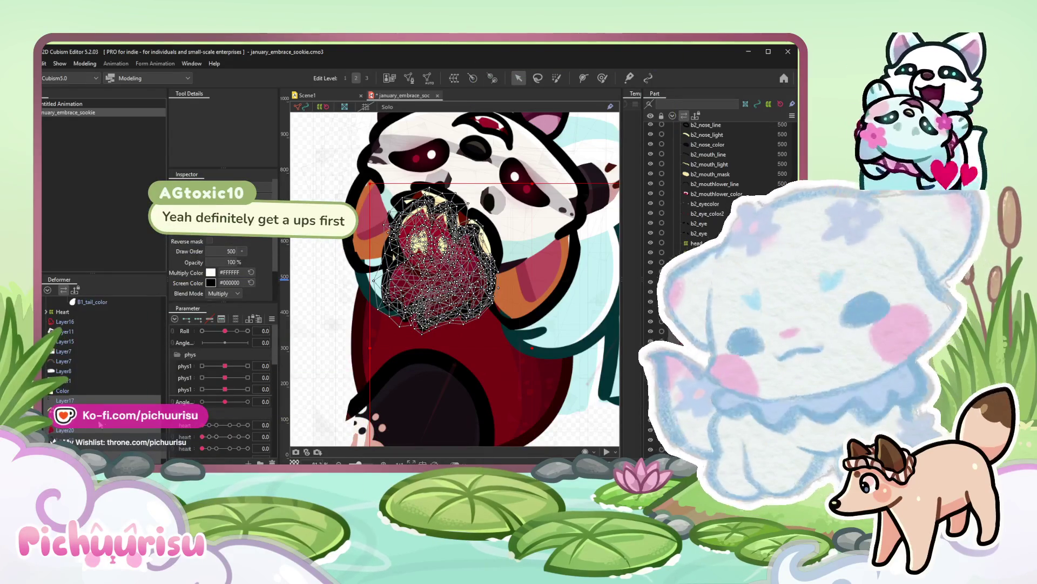
scroll(92, 386, "down", 3)
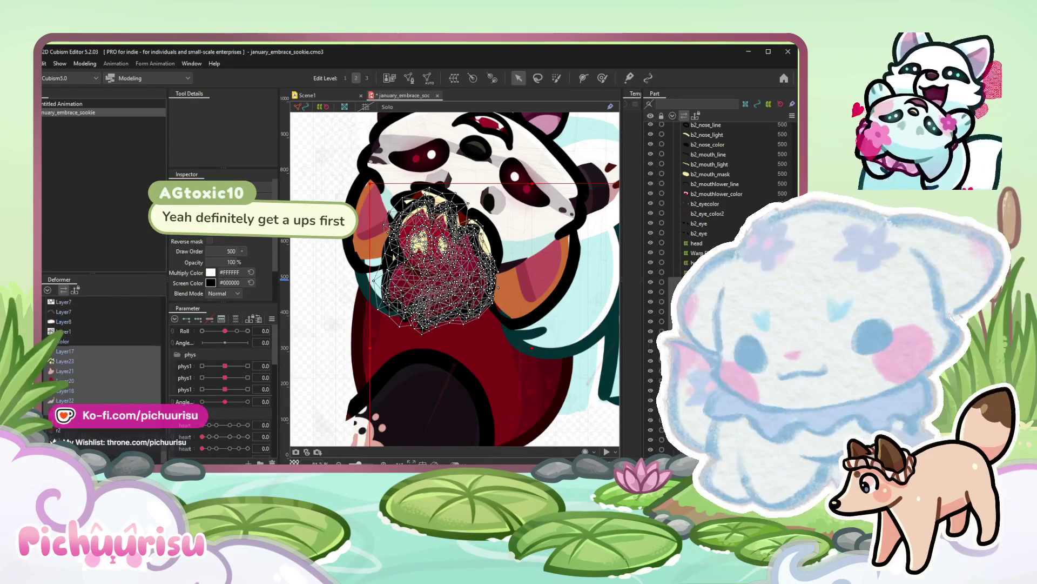
left_click(89, 373)
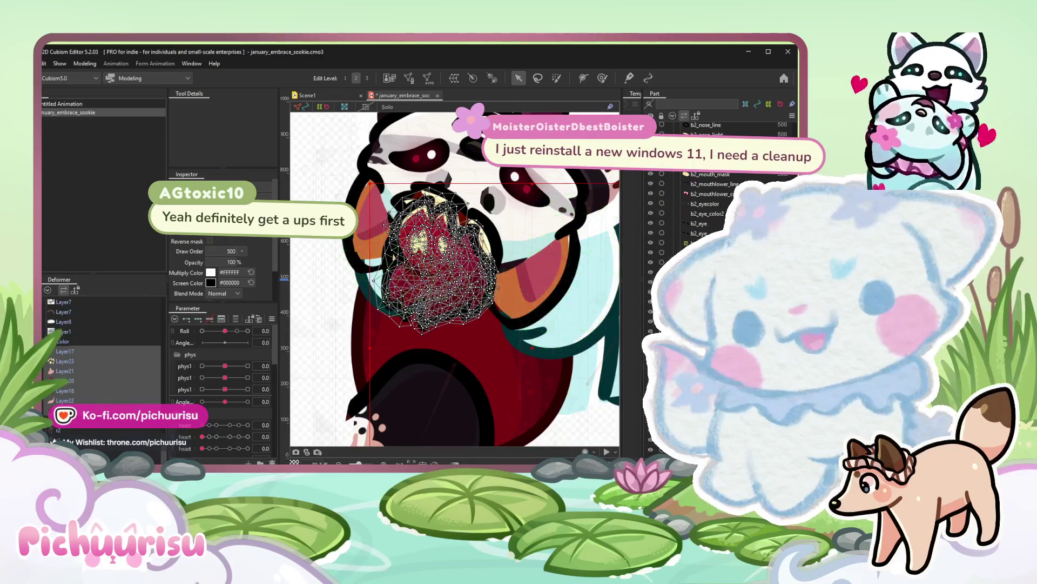
scroll(86, 390, "up", 3)
left_click(86, 400)
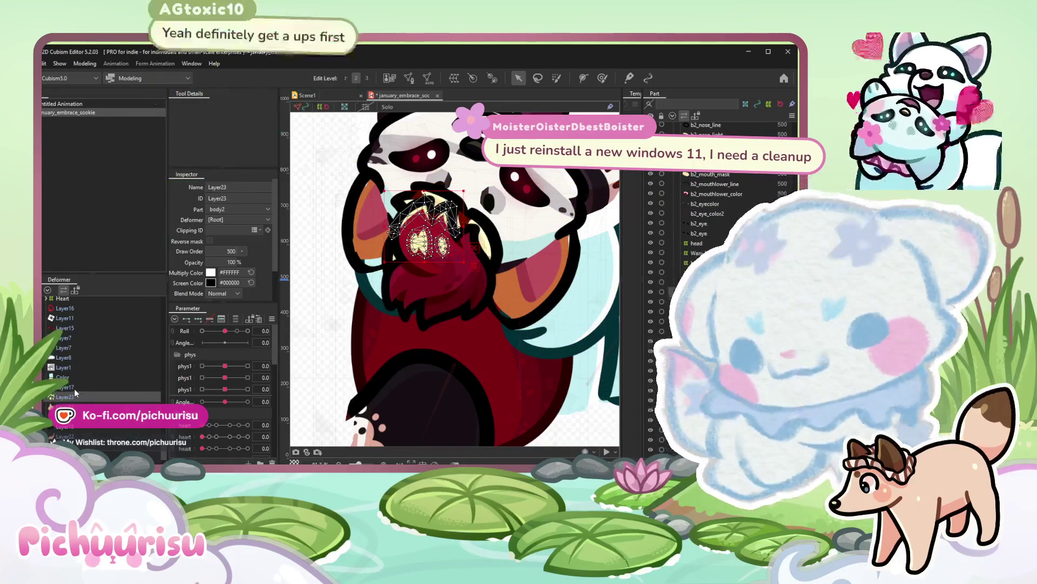
Parent the paw layers to the warp deformer under body4, then pick b2_head_mask.
left_click(90, 388)
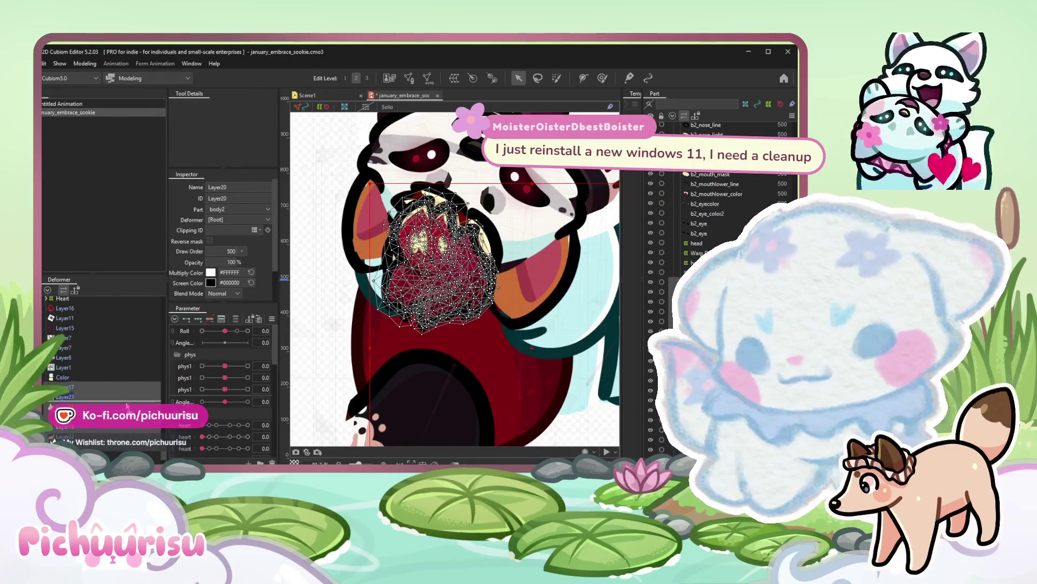
scroll(123, 397, "down", 5)
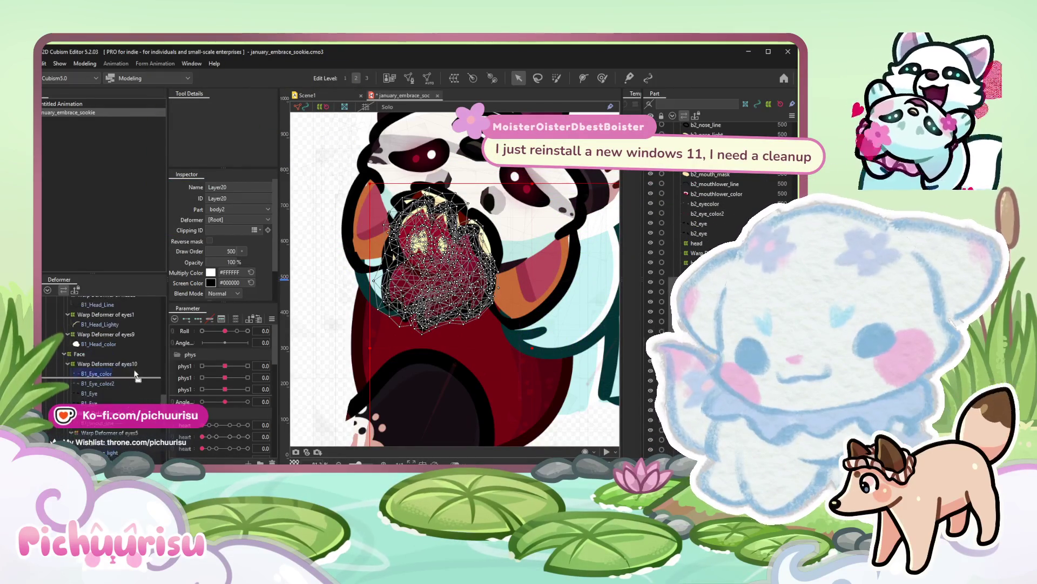
scroll(130, 373, "down", 5)
scroll(128, 359, "up", 3)
left_click(104, 375)
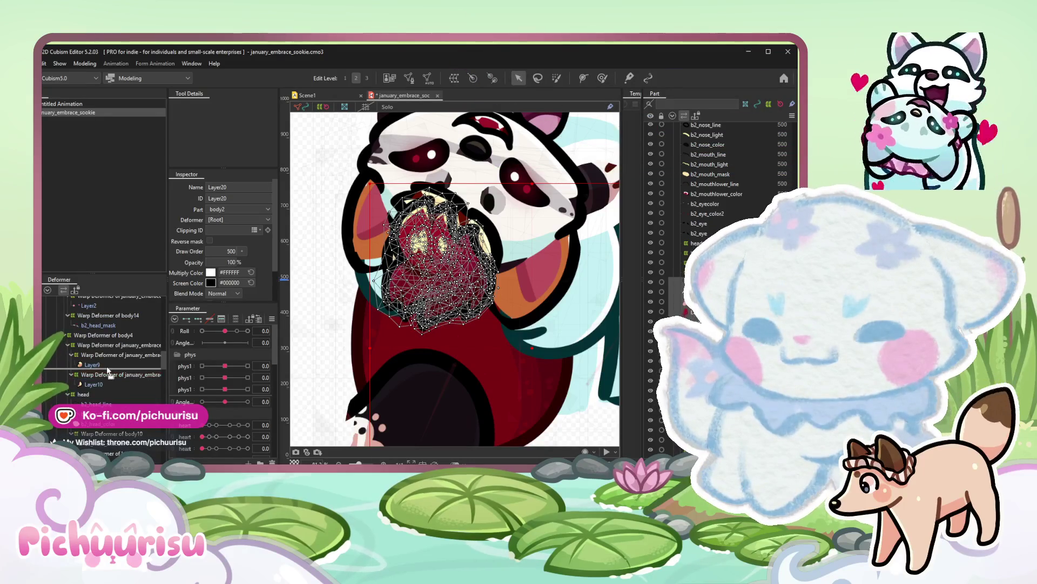
left_click(111, 358)
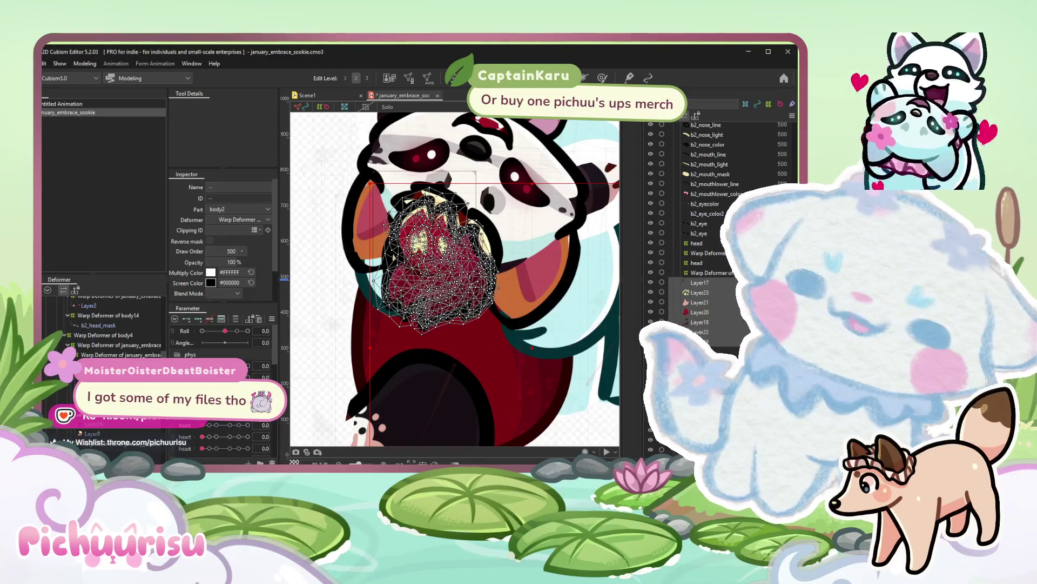
left_click(492, 173)
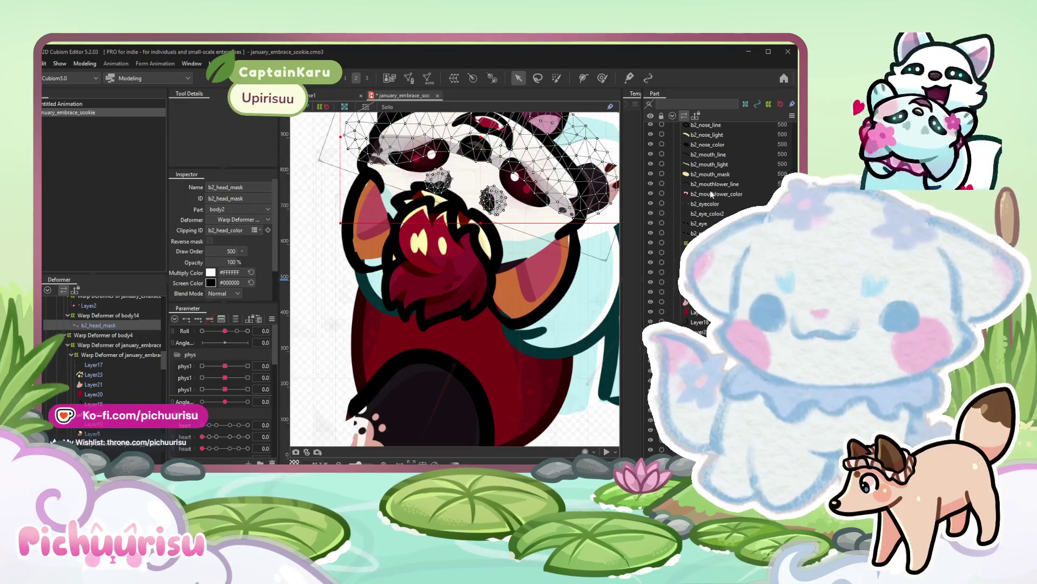
Select the b2_head_mask mesh and bring up Modeling > Edit Form.
left_click(697, 204)
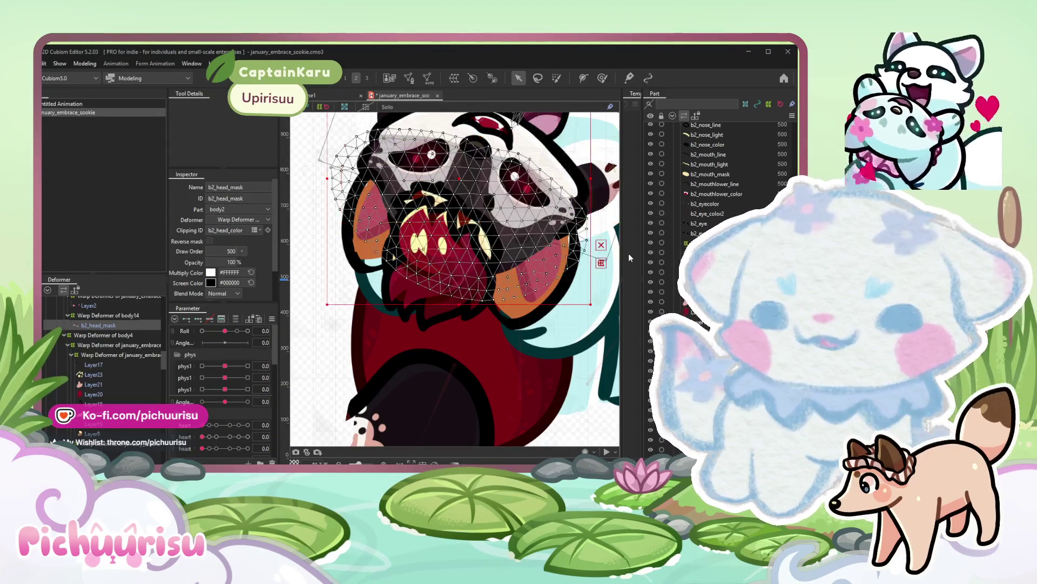
scroll(528, 259, "down", 3)
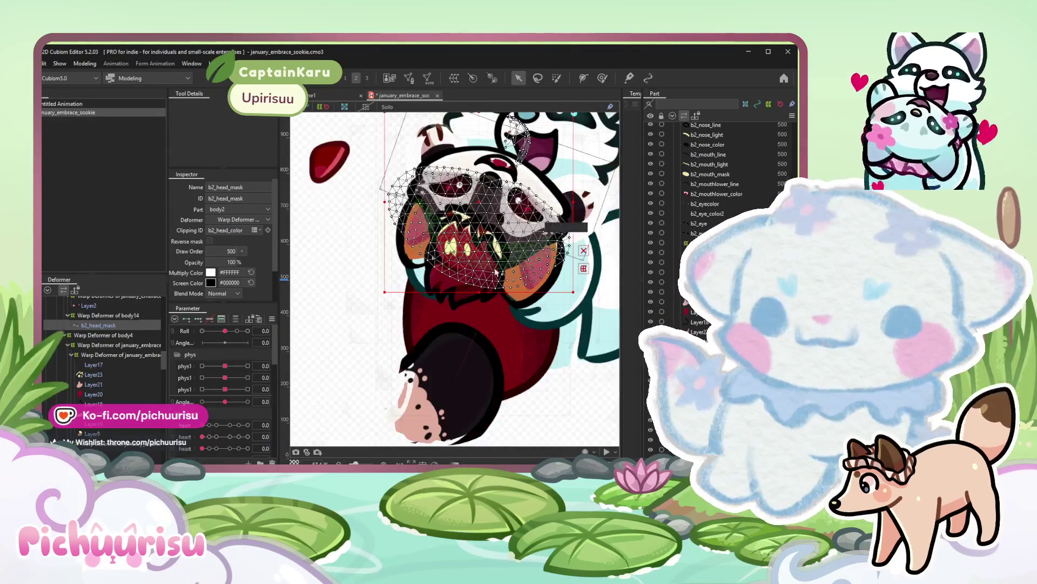
scroll(527, 258, "up", 3)
scroll(488, 223, "up", 3)
left_click_drag(486, 211, 465, 230)
scroll(465, 230, "down", 3)
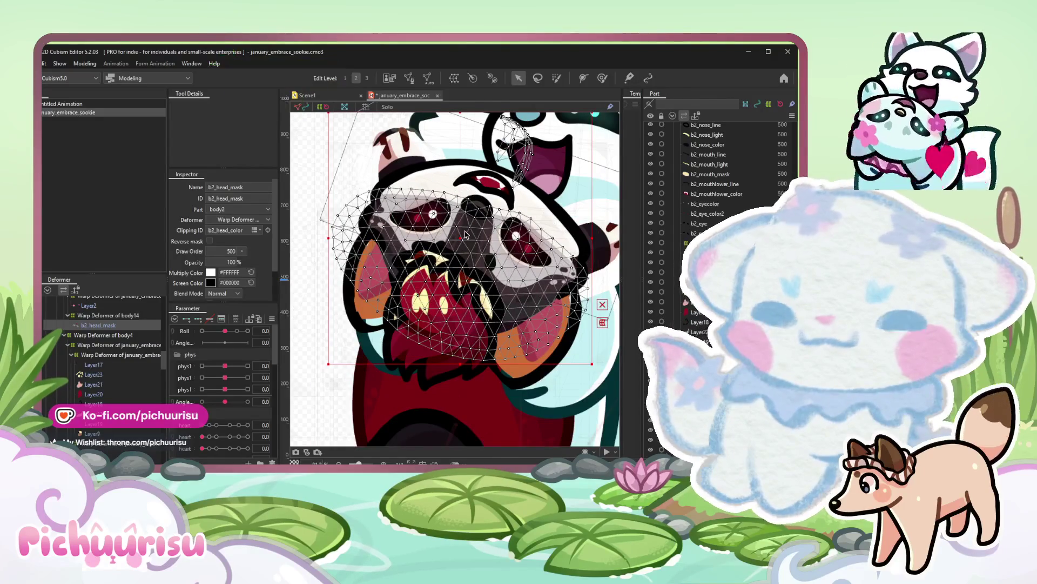
scroll(464, 230, "down", 2)
left_click(84, 63)
mouse_move(94, 143)
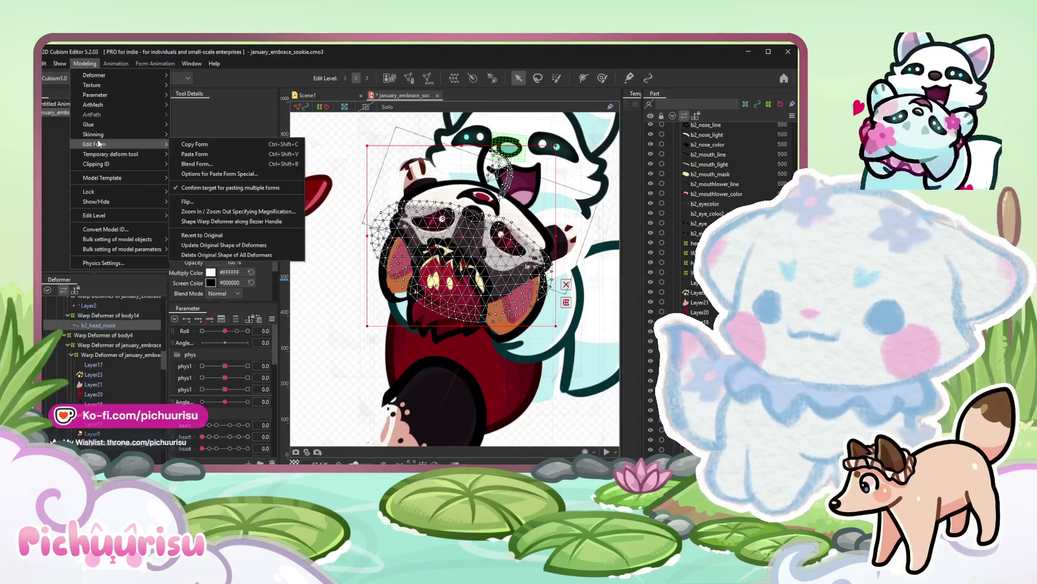
Revert b2_head_mask to its original undeformed shape and reselect it on the canvas.
left_click(201, 234)
scroll(527, 169, "up", 3)
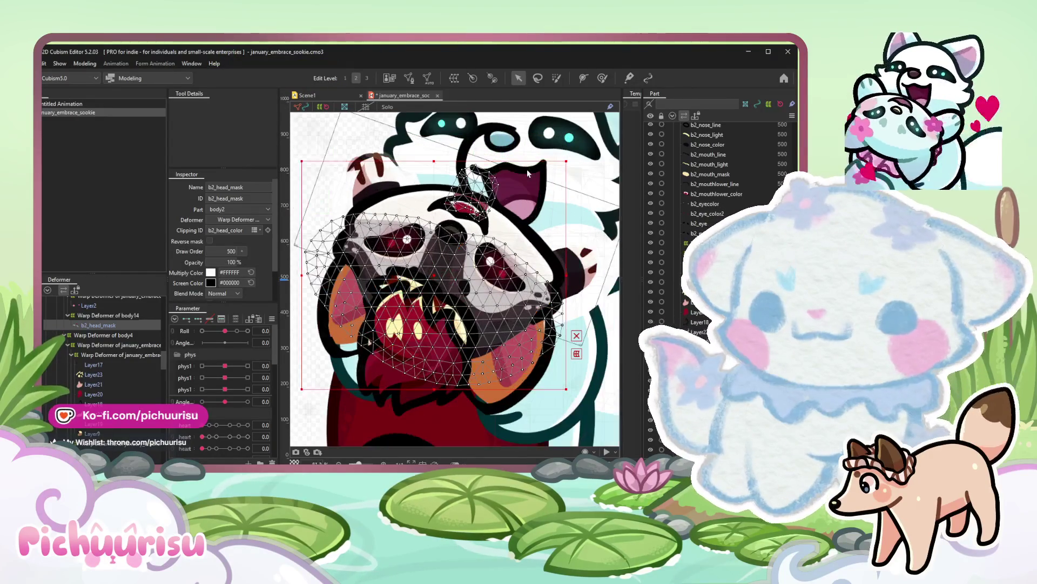
scroll(526, 170, "down", 4)
left_click(333, 161)
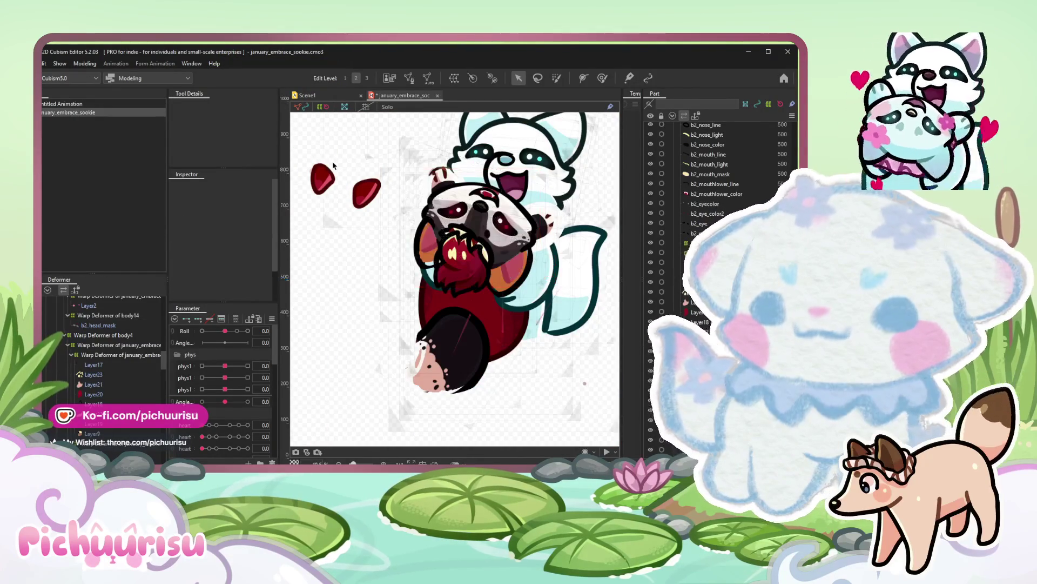
left_click(479, 244)
scroll(460, 320, "up", 6)
left_click(454, 318)
Brush deformation weights over the face area and both eye regions of b2_head_mask.
key("b")
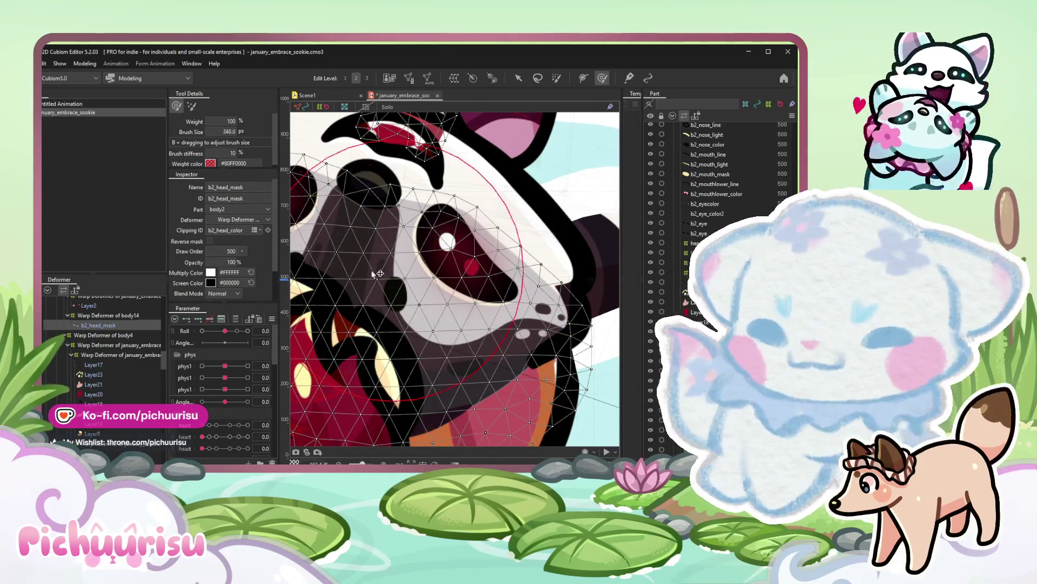
mouse_move(416, 274)
left_mouse_down()
mouse_move(505, 281)
mouse_move(503, 164)
left_mouse_up()
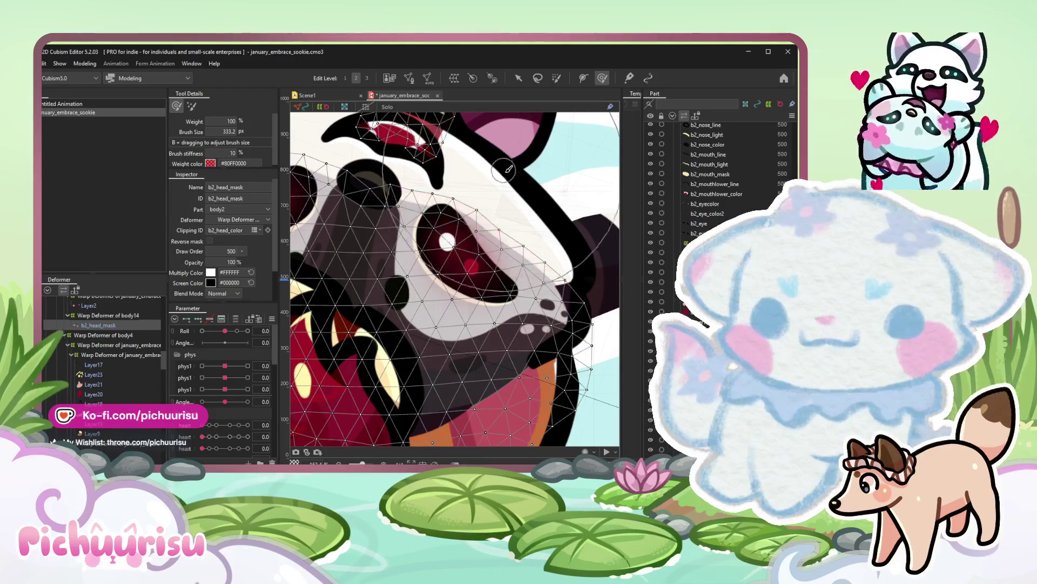
scroll(503, 164, "down", 3)
left_click_drag(454, 235, 481, 265)
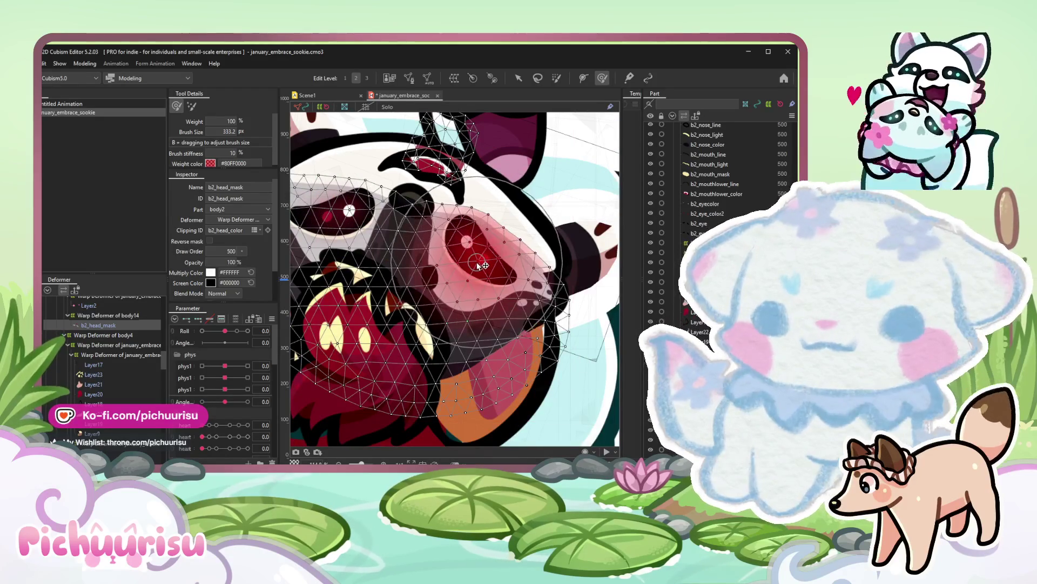
scroll(482, 265, "down", 3)
scroll(422, 243, "up", 3)
left_click_drag(422, 243, 373, 228)
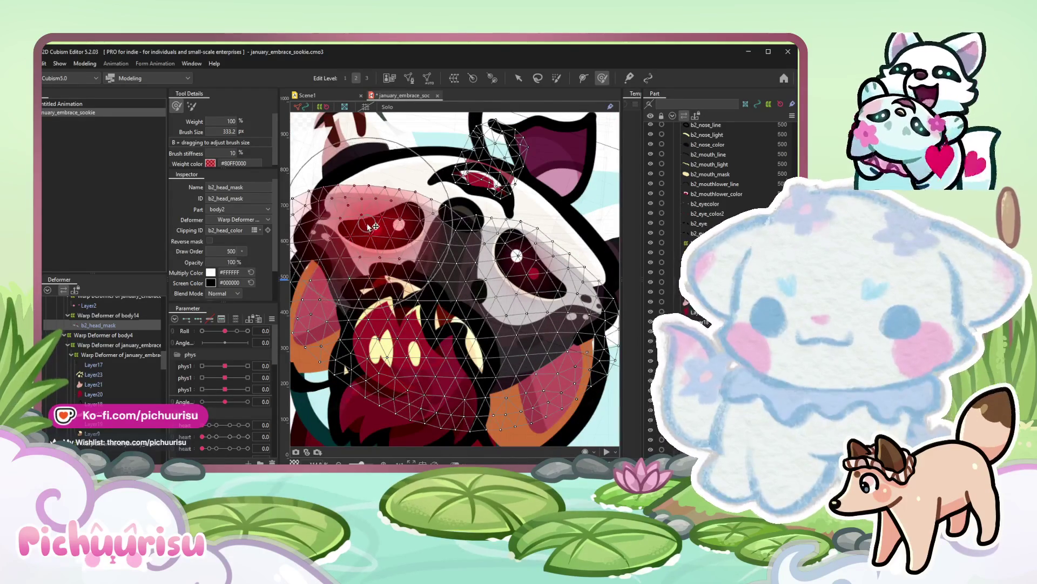
scroll(369, 226, "down", 5)
Return to the arrow tool and select the Layer10 hand mesh.
key("a")
scroll(503, 244, "down", 3)
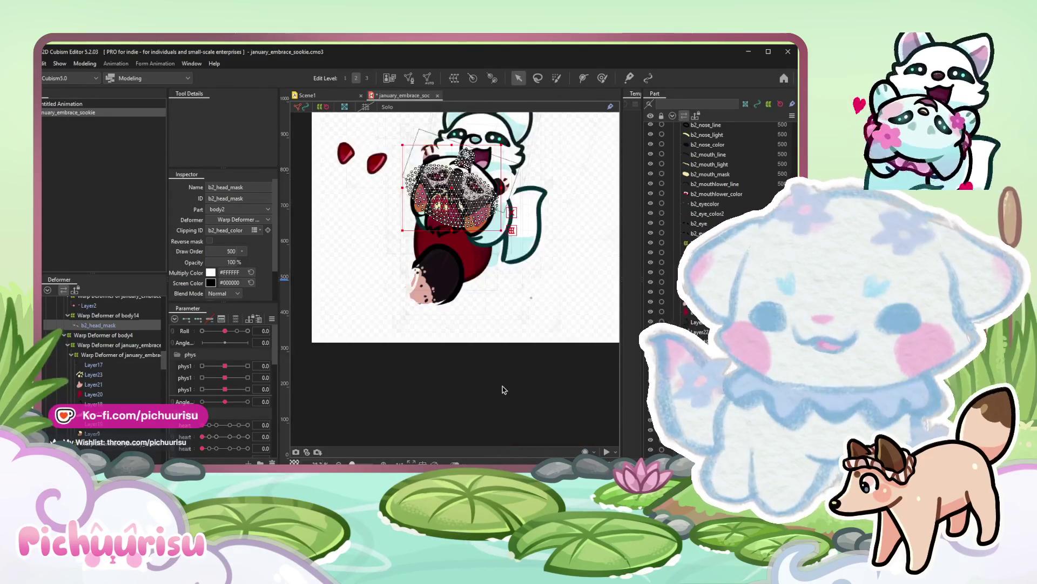
left_click(503, 390)
scroll(455, 243, "down", 3)
scroll(455, 211, "up", 4)
scroll(474, 149, "up", 4)
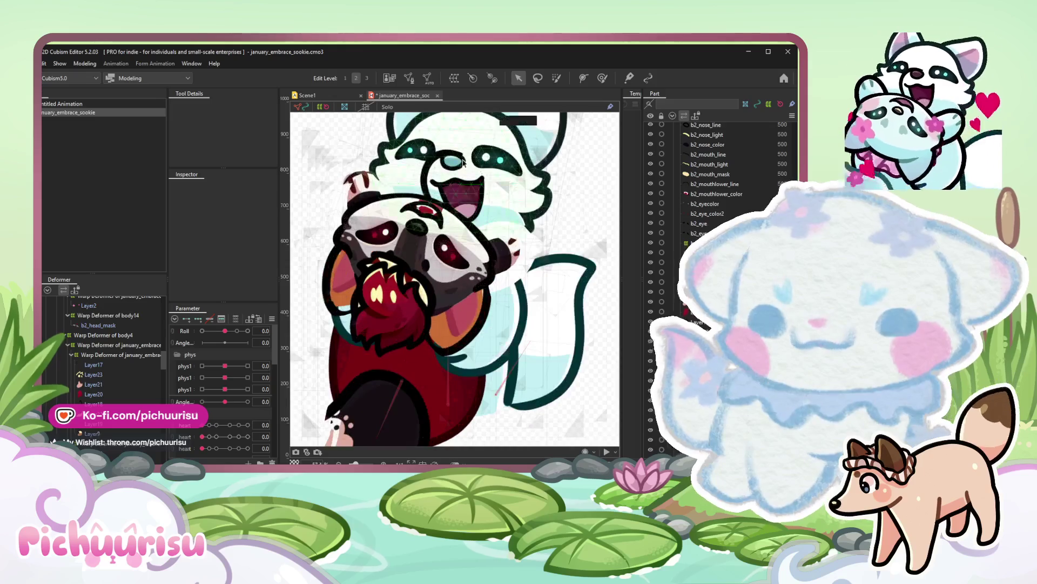
scroll(474, 149, "up", 3)
left_click(409, 324)
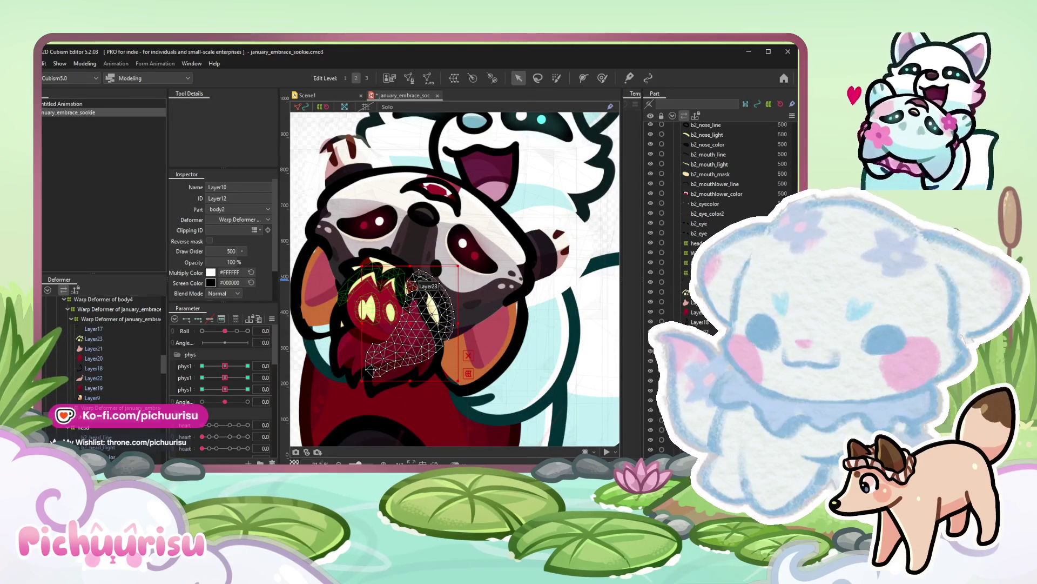
Select Layer23 among the hand meshes and set its blend mode to Additive.
left_click(94, 388)
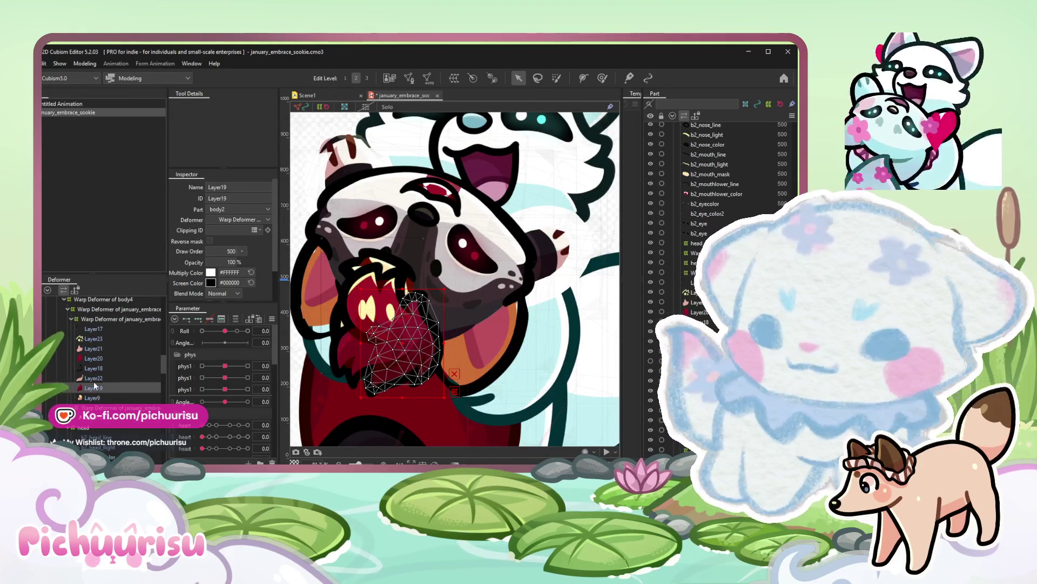
left_click(93, 378, "shift")
left_click(91, 397, "shift")
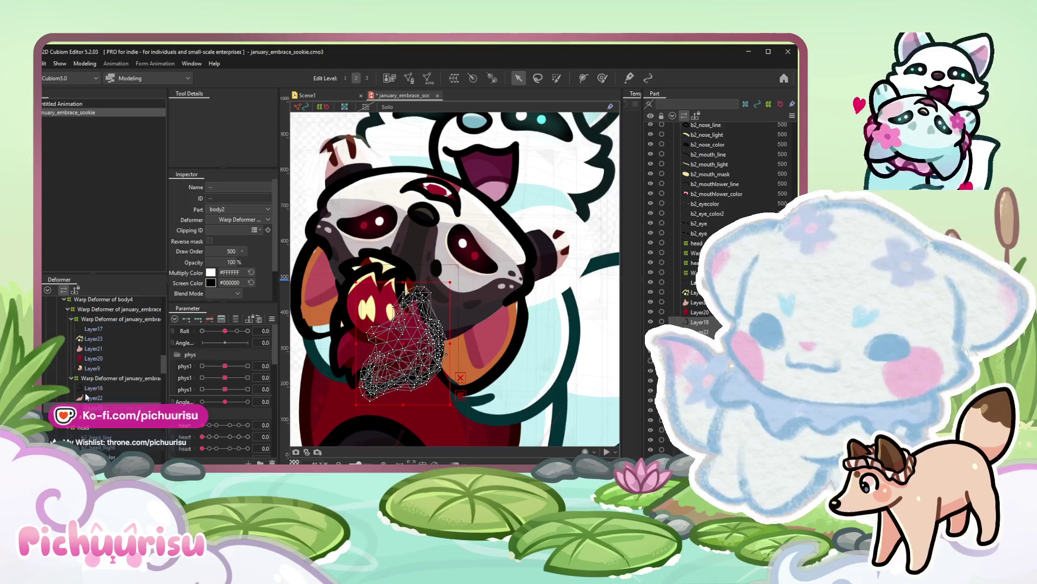
left_click(86, 369)
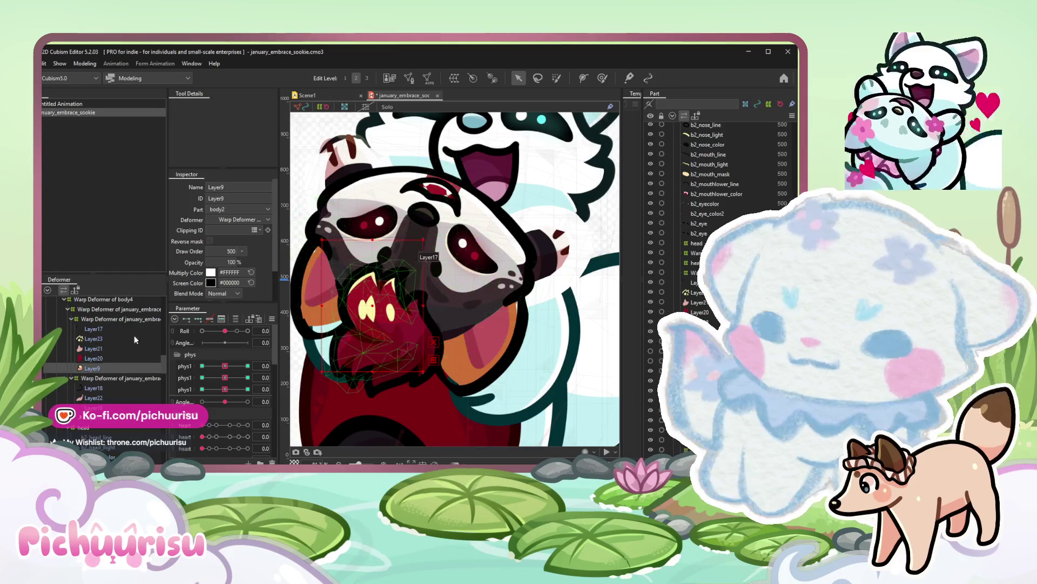
left_click(91, 339)
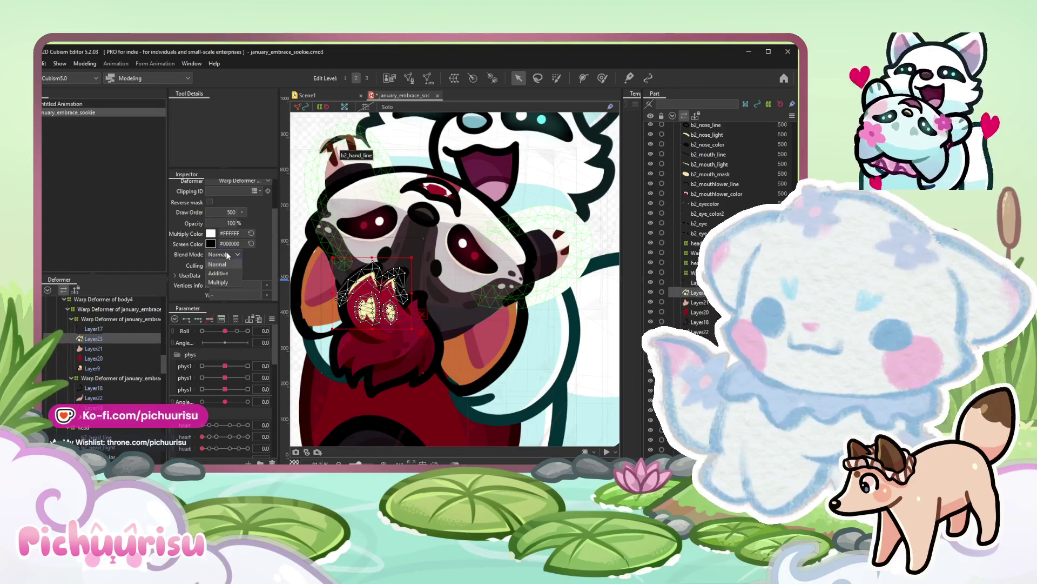
left_click(218, 272)
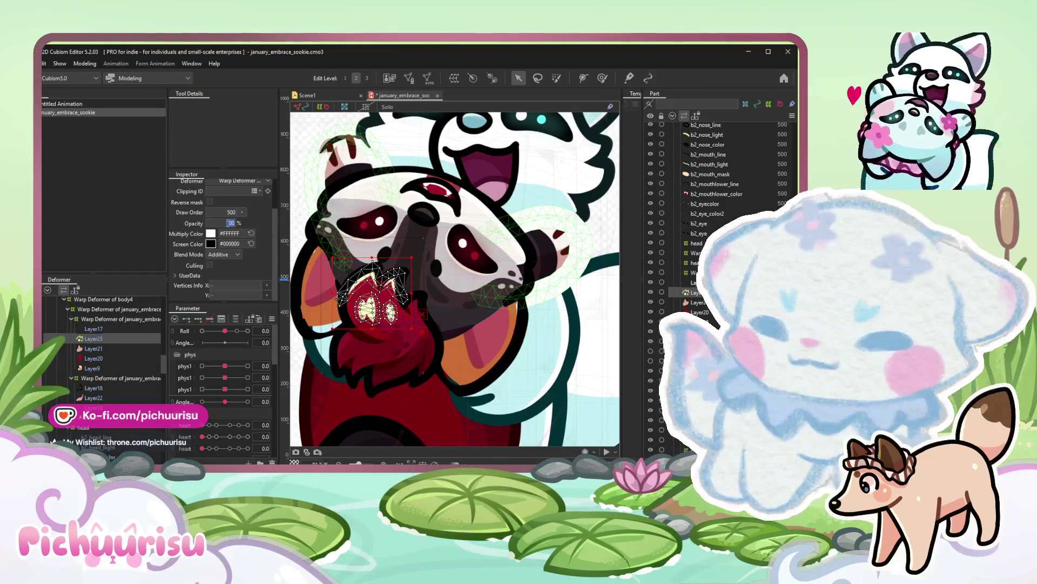
scroll(503, 230, "down", 3)
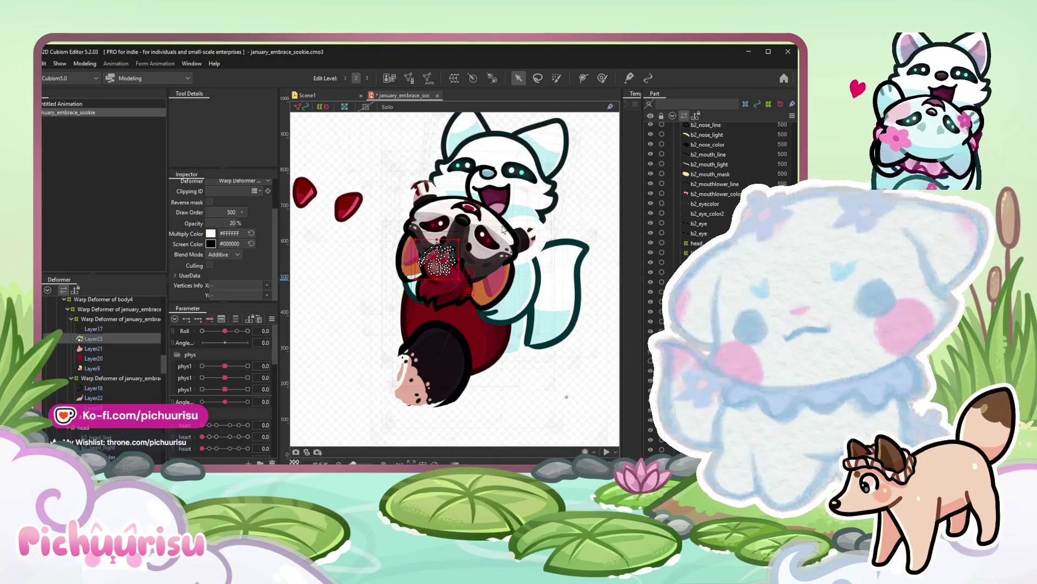
scroll(454, 268, "up", 3)
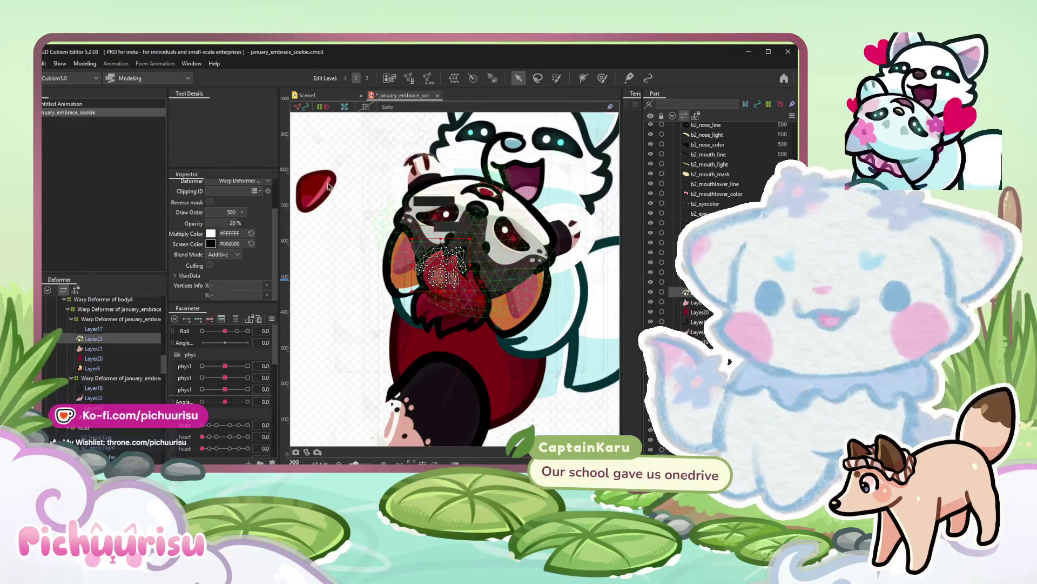
Select the ear mesh, then the Warp Deformer of body11 in the Deformer tree.
left_click(455, 267)
scroll(453, 267, "up", 5)
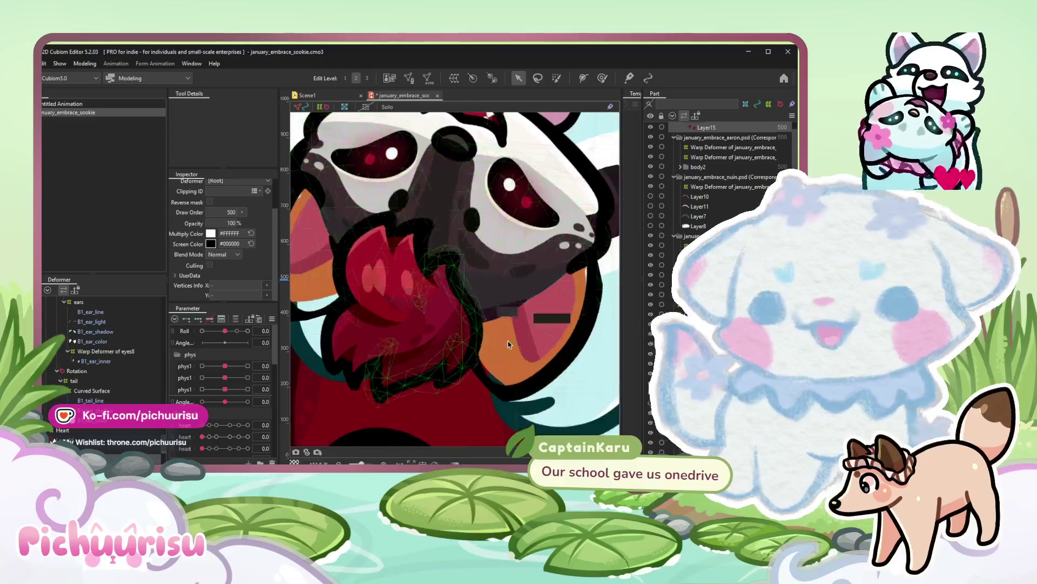
left_click(509, 342)
left_click(97, 364)
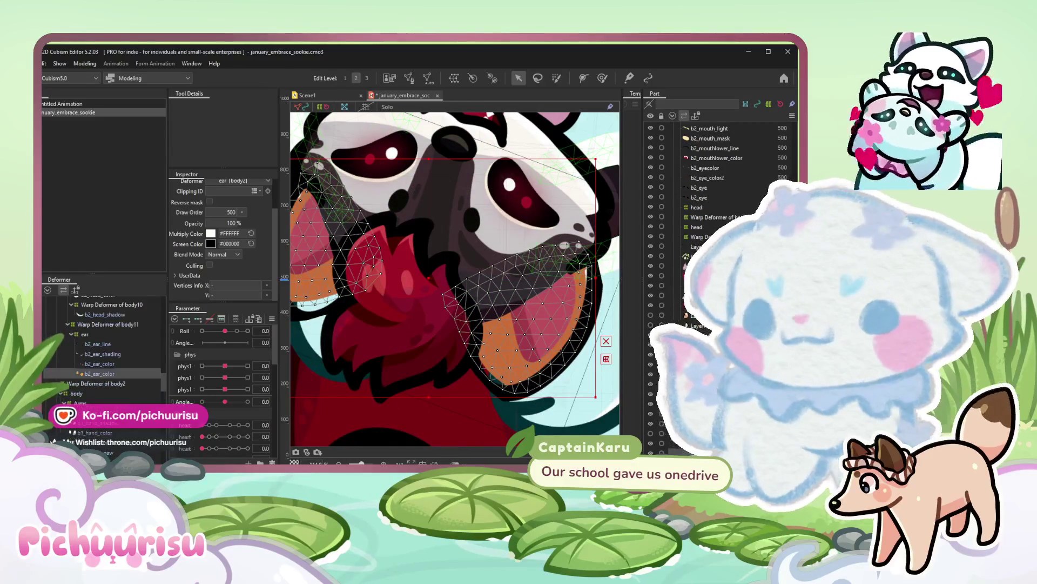
left_click(108, 324)
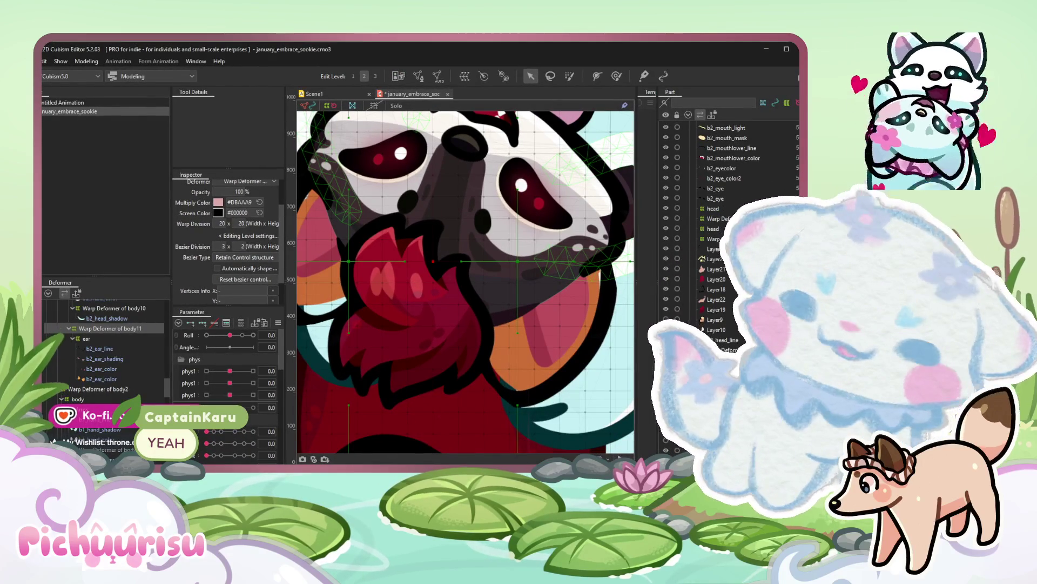
scroll(466, 308, "down", 5)
left_click_drag(478, 321, 463, 309)
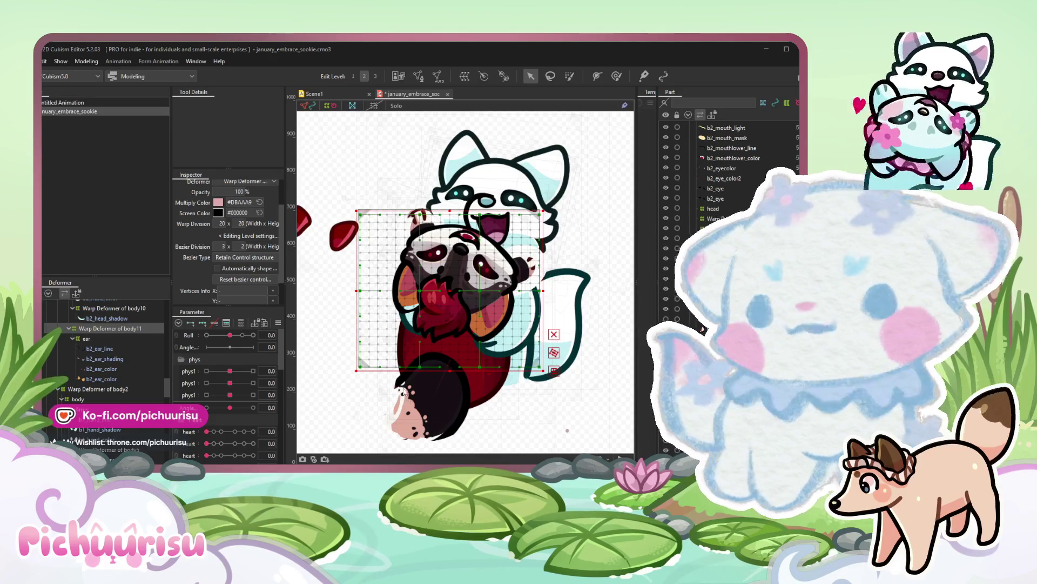
key("t")
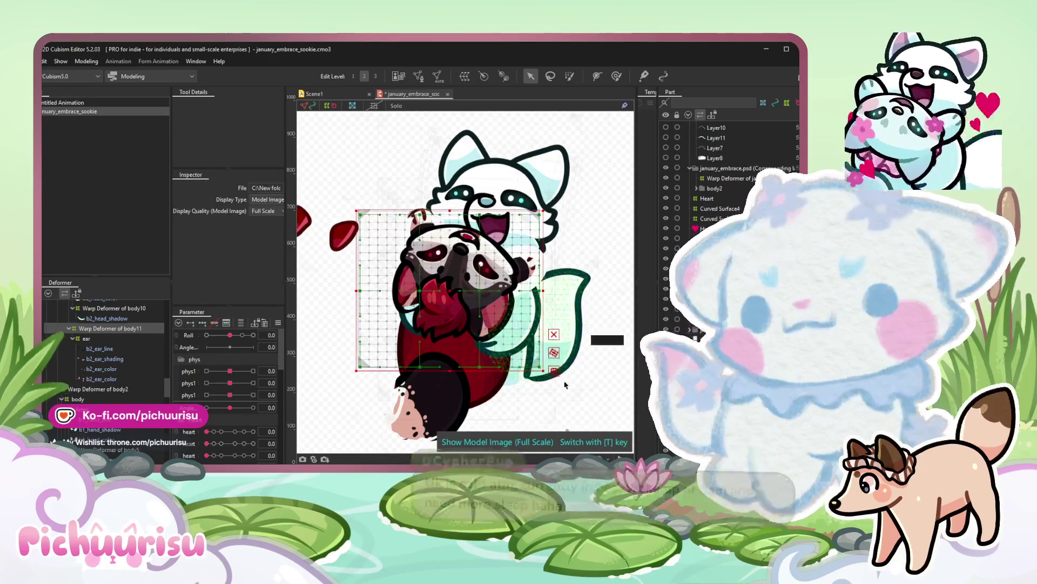
scroll(527, 368, "up", 5)
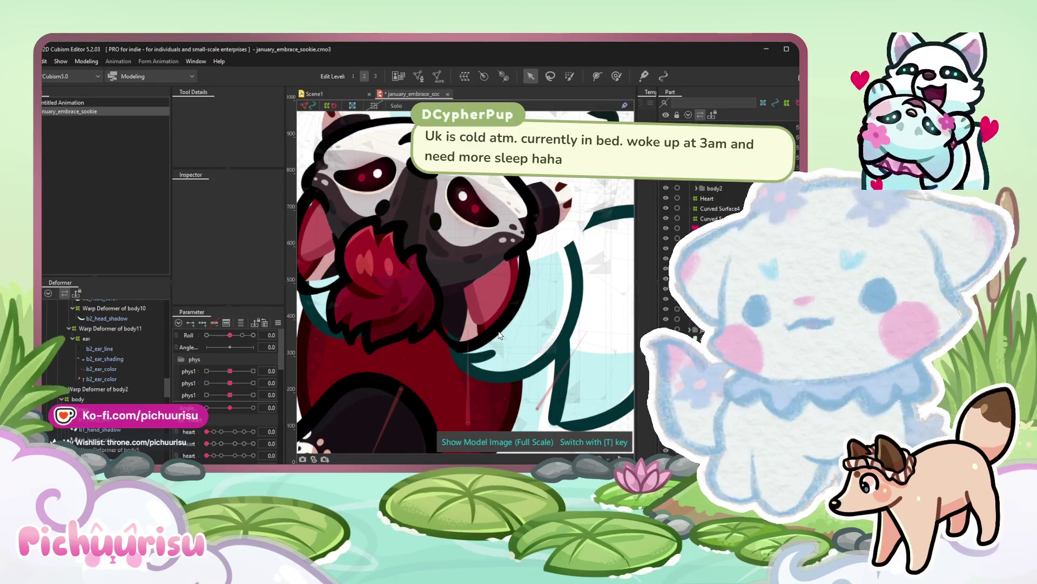
Select the body and head warp deformers, then the b2_ear_color mesh.
left_click(500, 334)
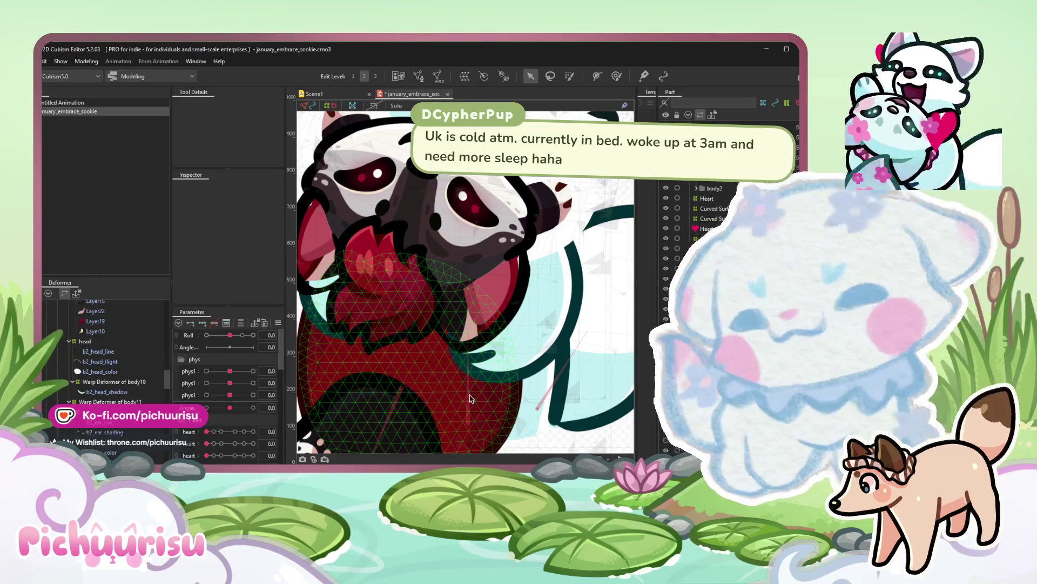
left_click(103, 367)
left_click(502, 312)
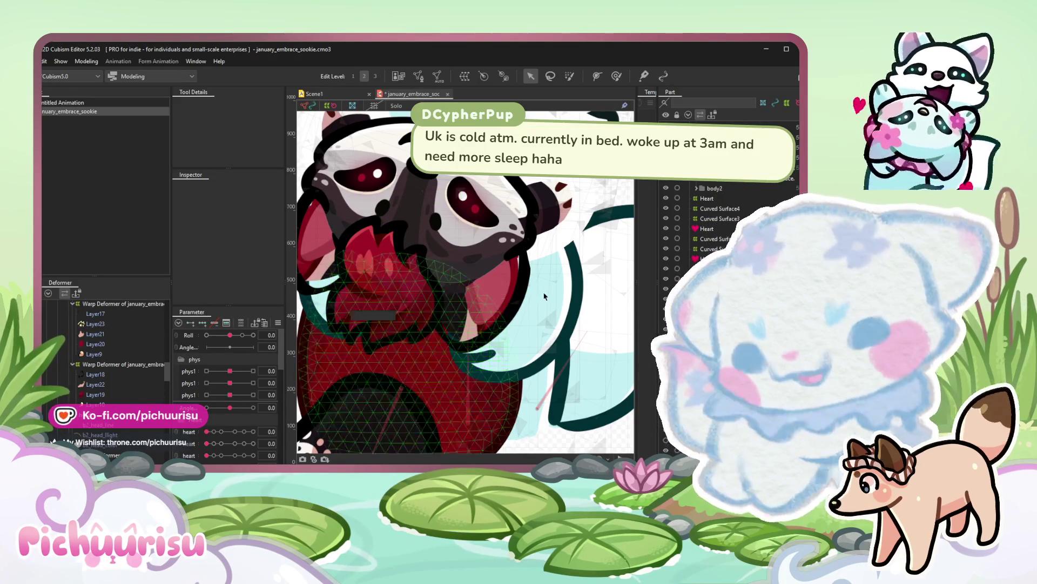
Narrow the selection to the ear colour meshes, excluding the head warp deformer, ending on b2_ear_color2.
left_click(502, 312)
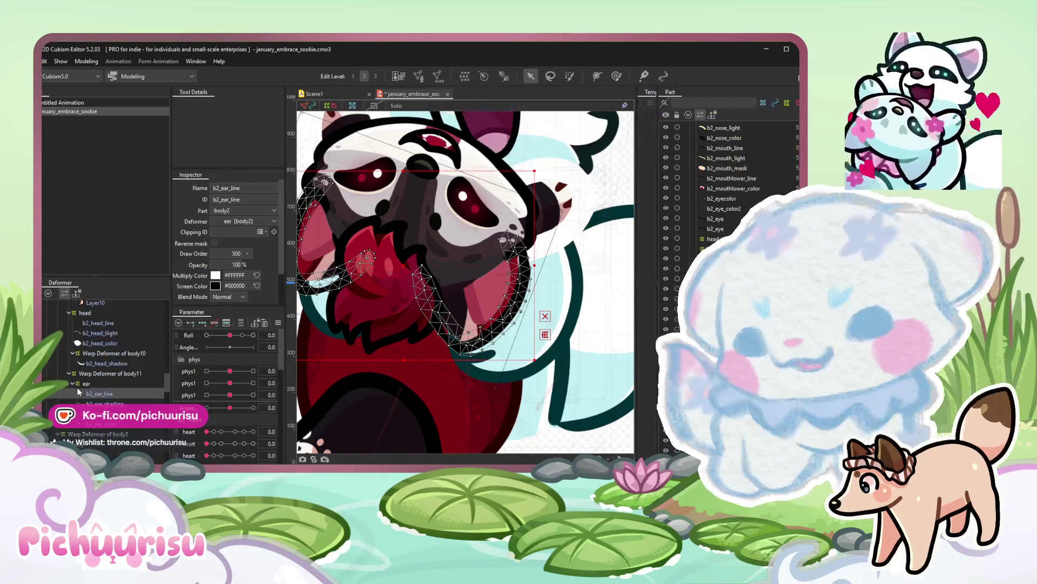
left_click(341, 236, "shift")
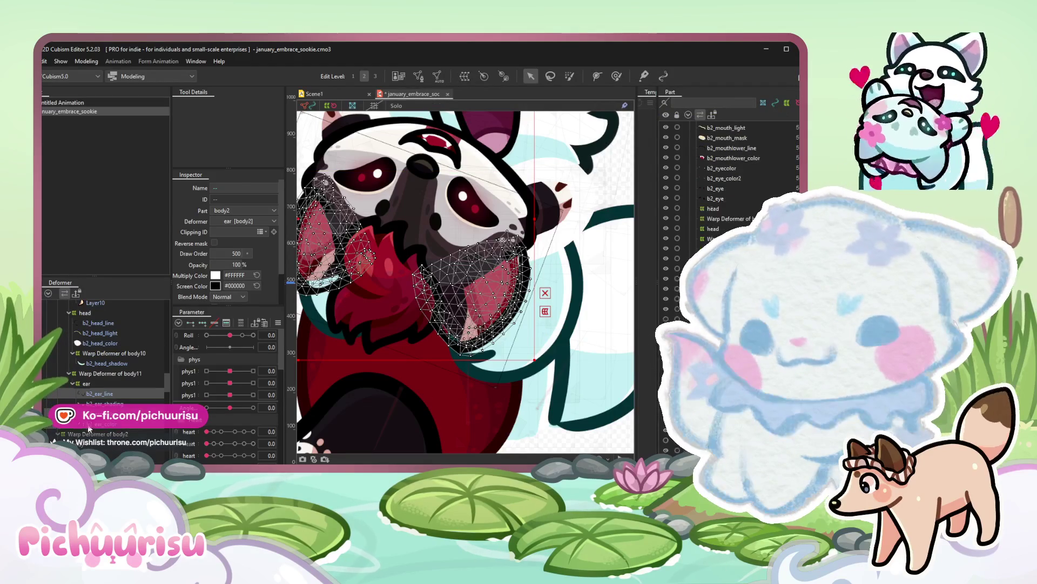
left_click(439, 162, "shift")
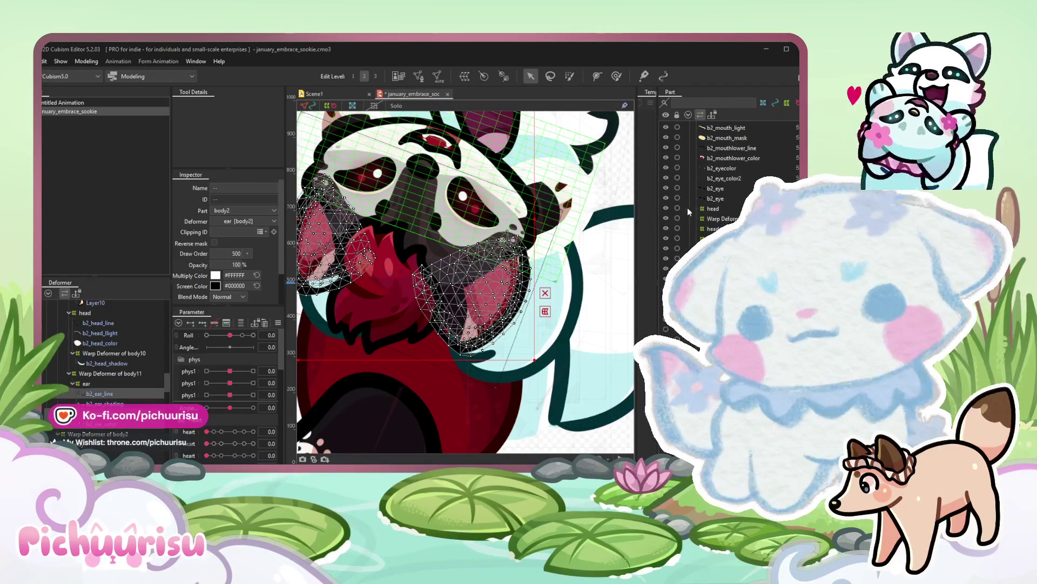
left_click(666, 218, "shift")
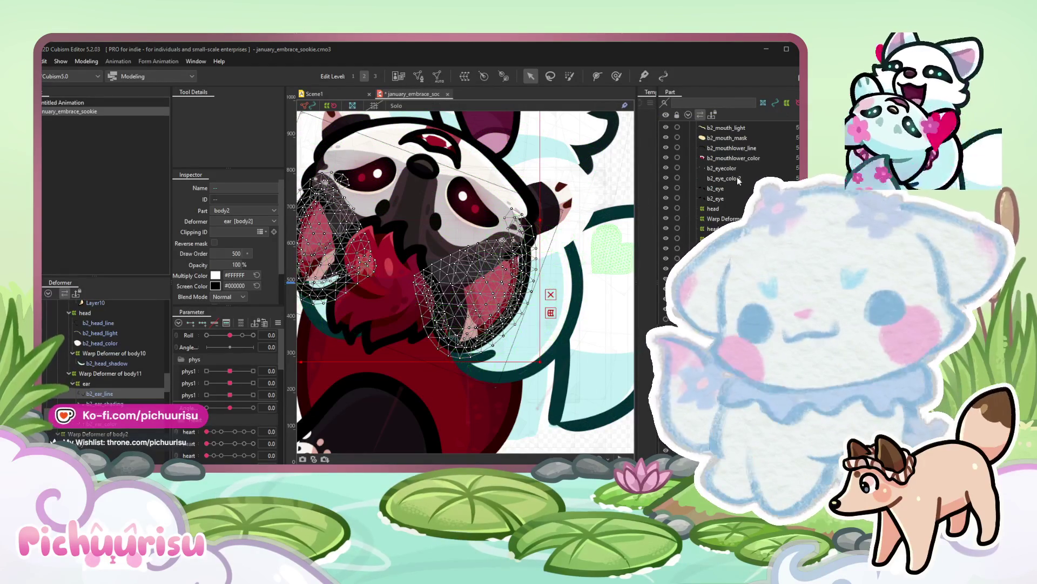
left_click(486, 268)
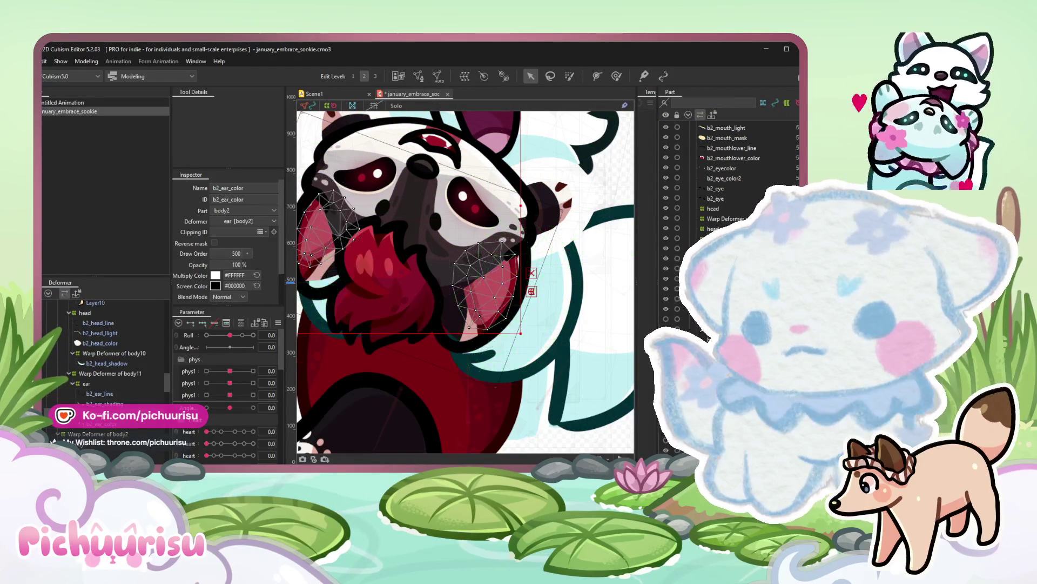
scroll(554, 246, "up", 3)
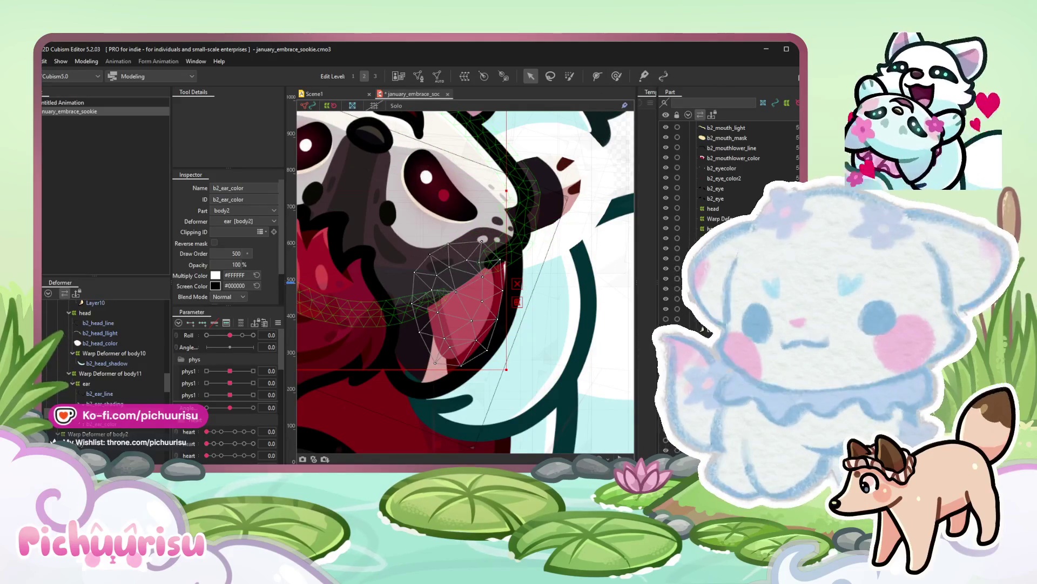
left_click(453, 308)
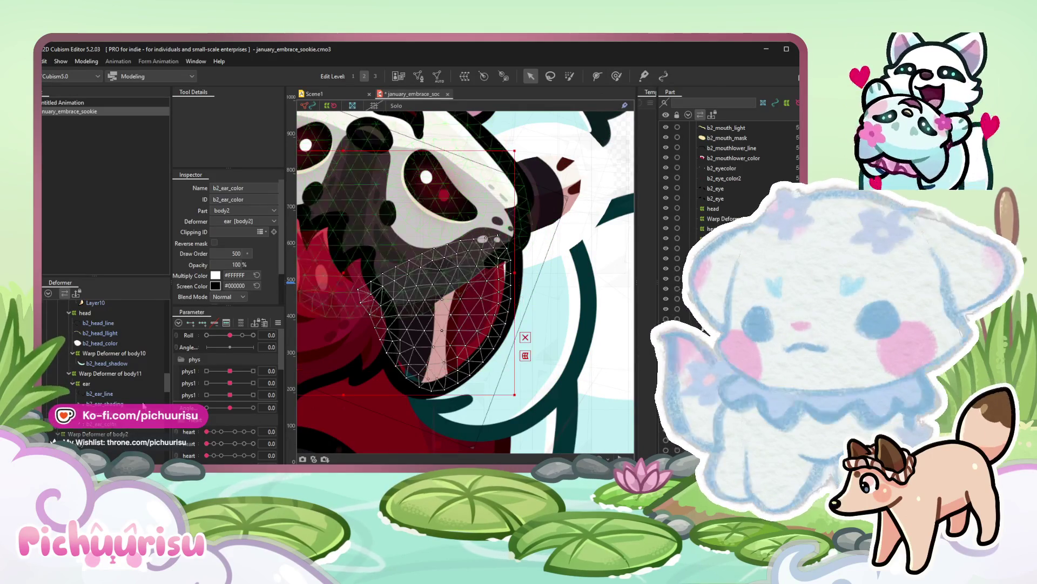
left_click(617, 76)
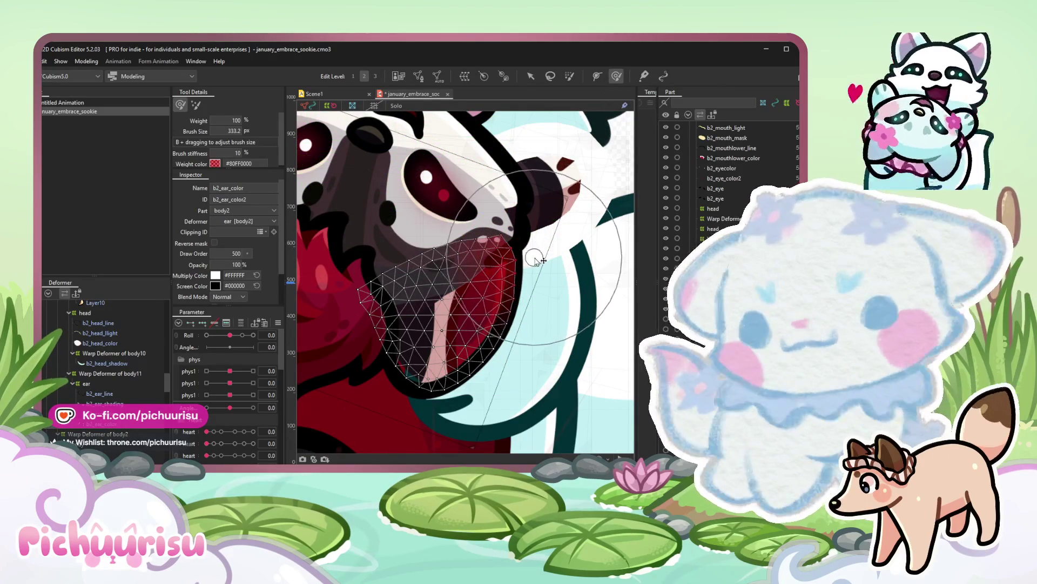
scroll(525, 261, "down", 3)
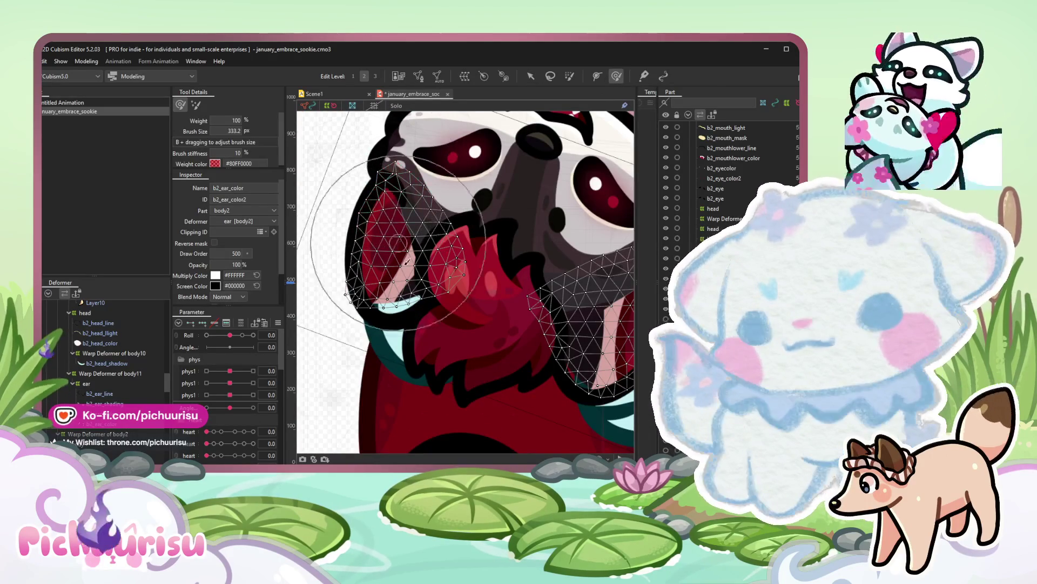
scroll(401, 326, "up", 3)
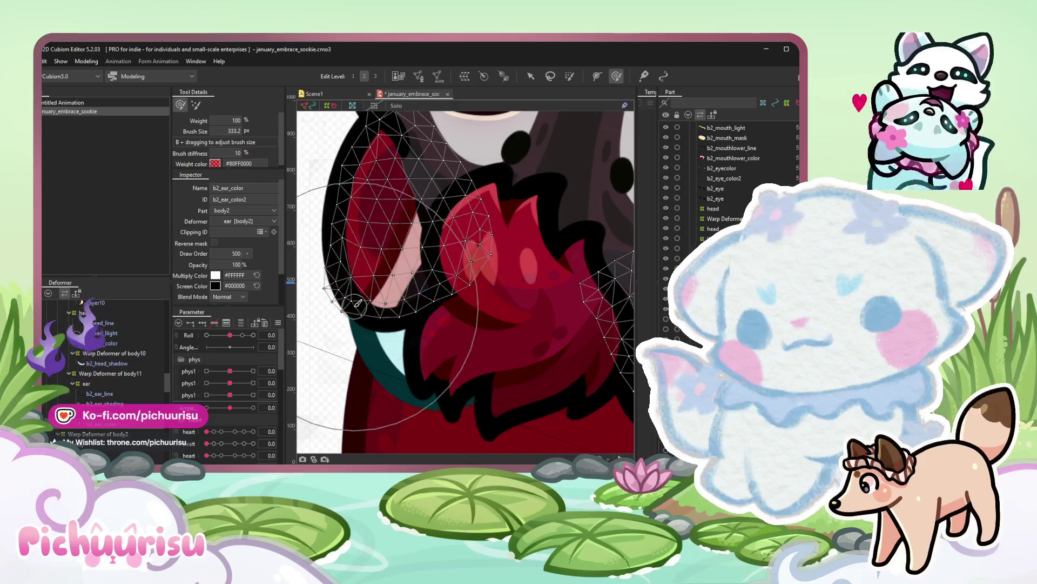
scroll(537, 325, "down", 4)
scroll(502, 308, "up", 3)
scroll(470, 309, "down", 5)
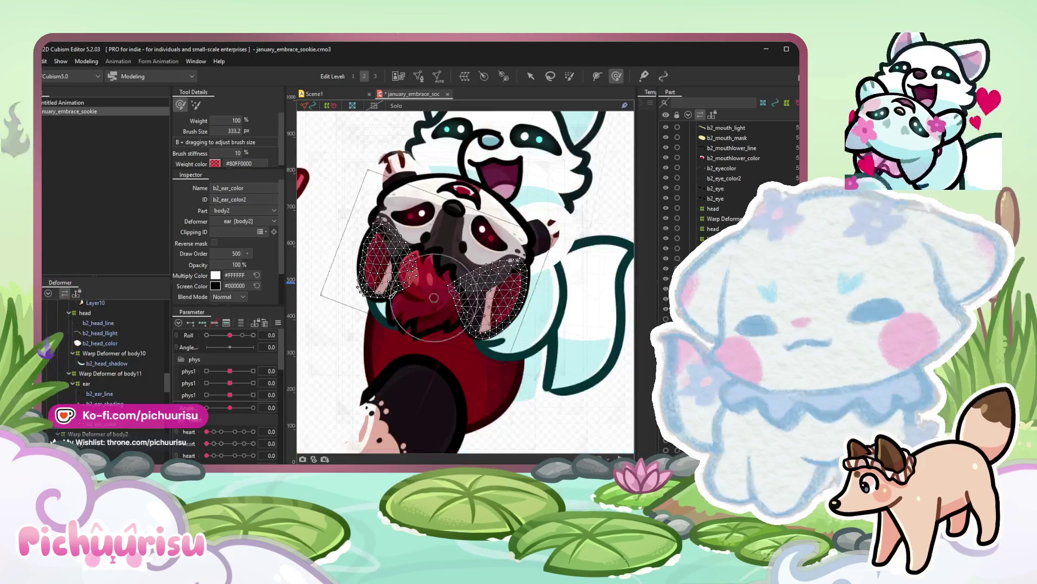
Brush weight onto the ear colour mesh near the panda's cheek.
left_click_drag(422, 268, 442, 284)
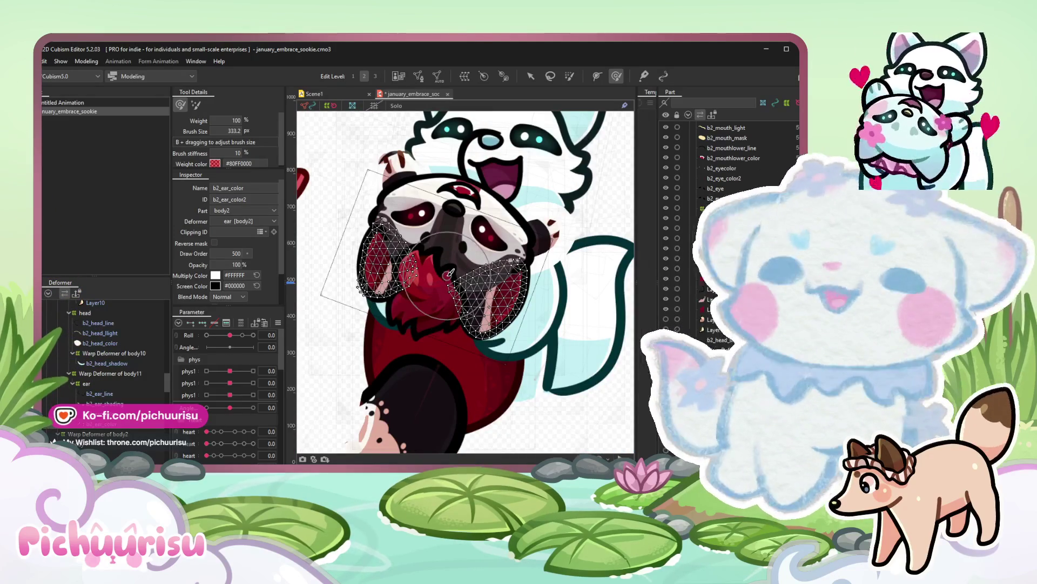
key("a")
Select the nose mesh, then the b2_mouthlower_color mesh.
left_click(442, 236)
scroll(442, 235, "up", 5)
left_click(498, 119)
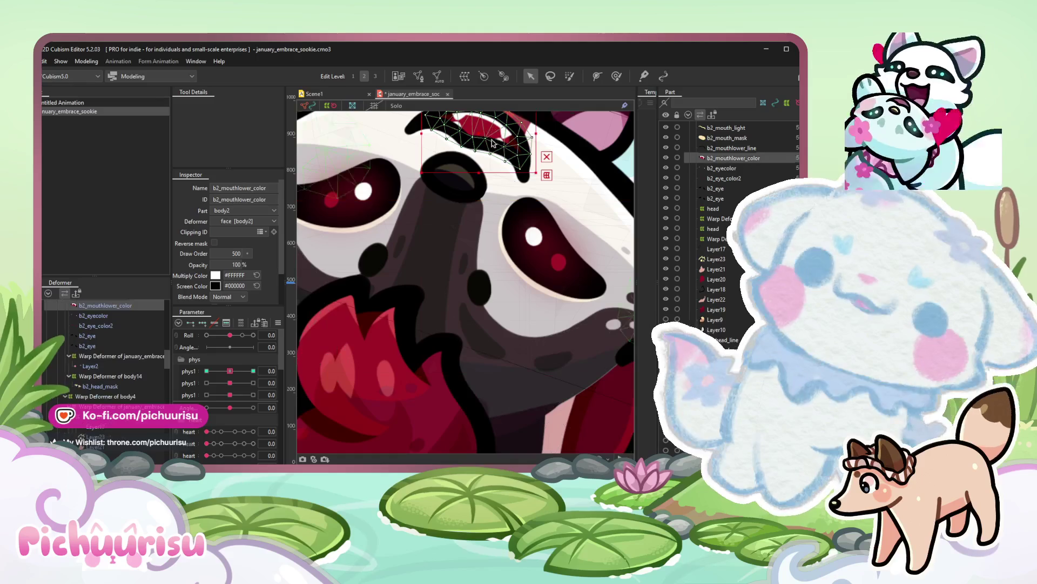
scroll(486, 203, "down", 2)
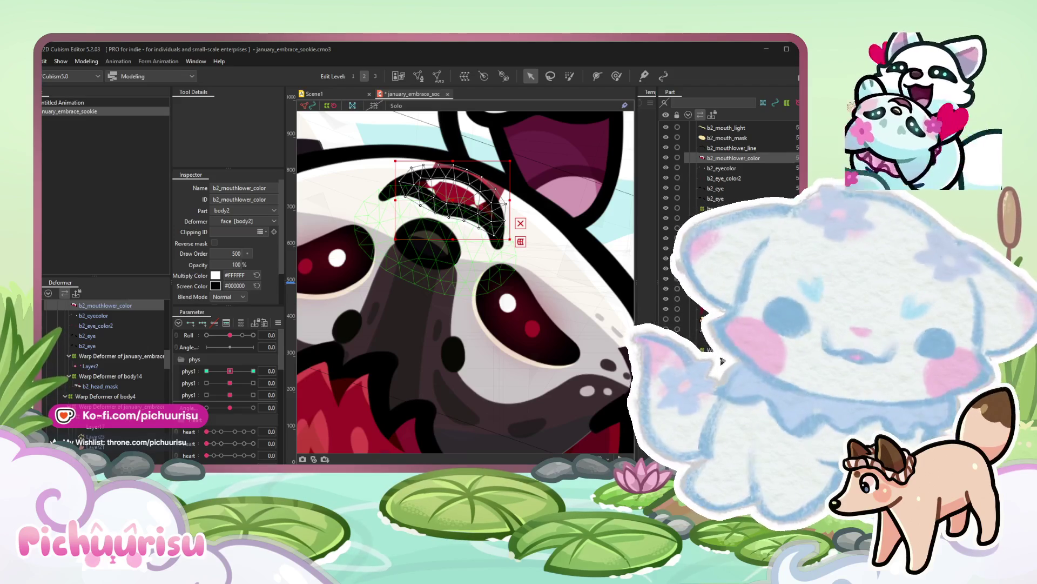
scroll(417, 287, "down", 4)
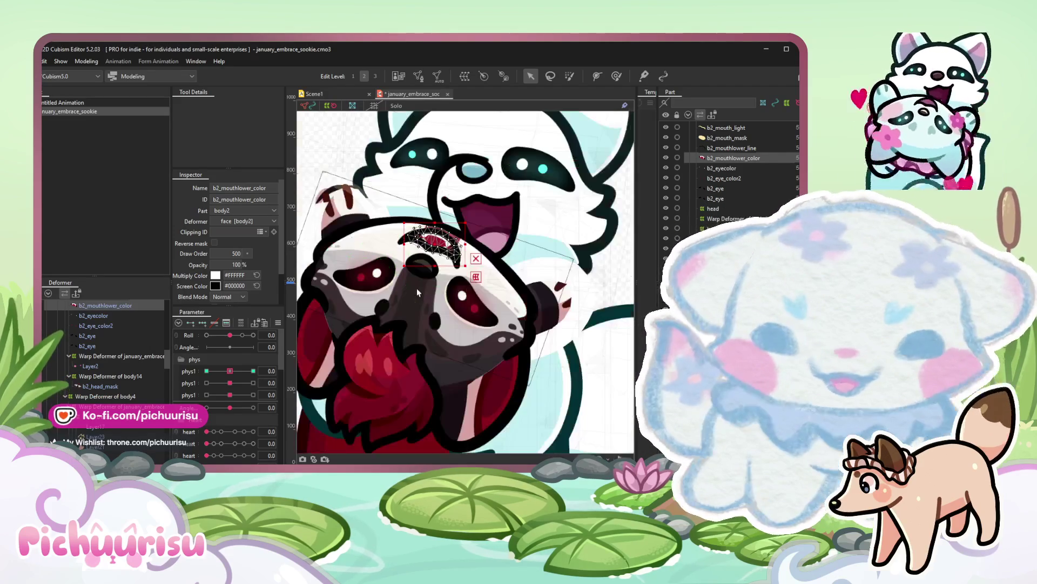
Select the hand meshes and test-move them upward on the canvas.
left_click(704, 328)
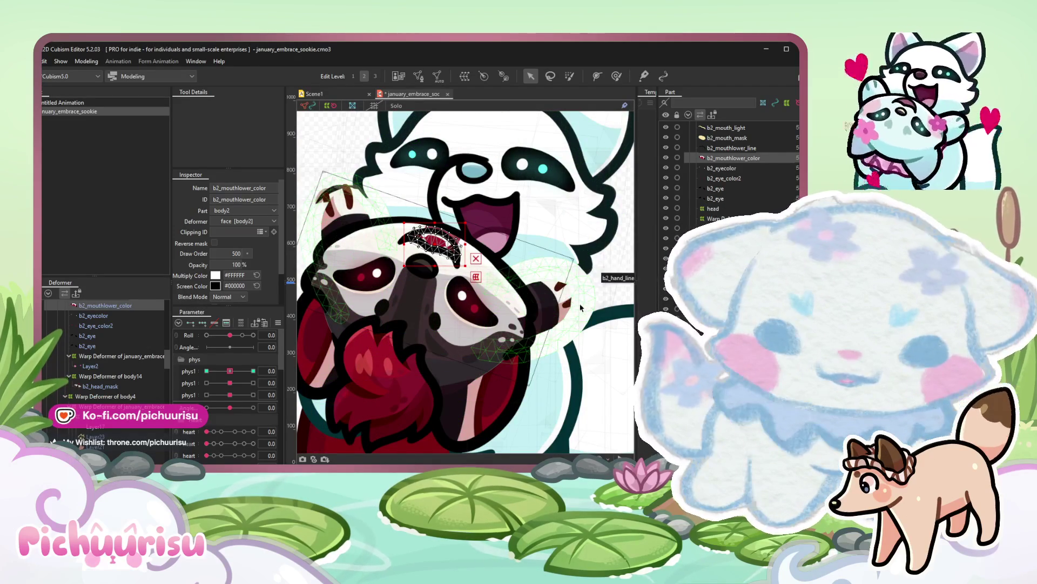
left_click(396, 350)
scroll(84, 396, "up", 3)
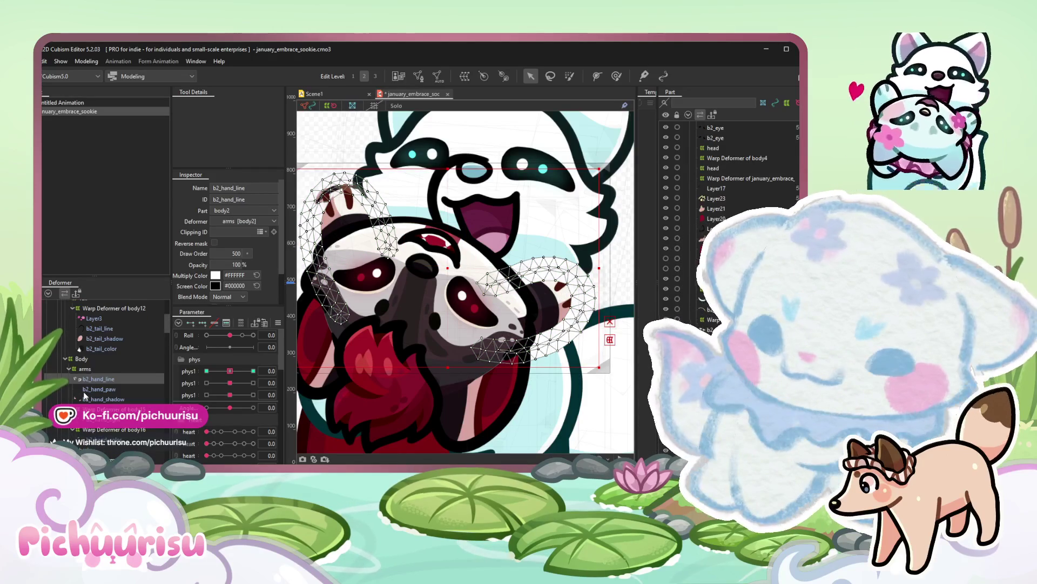
mouse_move(454, 308)
left_mouse_down()
mouse_move(498, 248)
mouse_move(459, 297)
left_mouse_up()
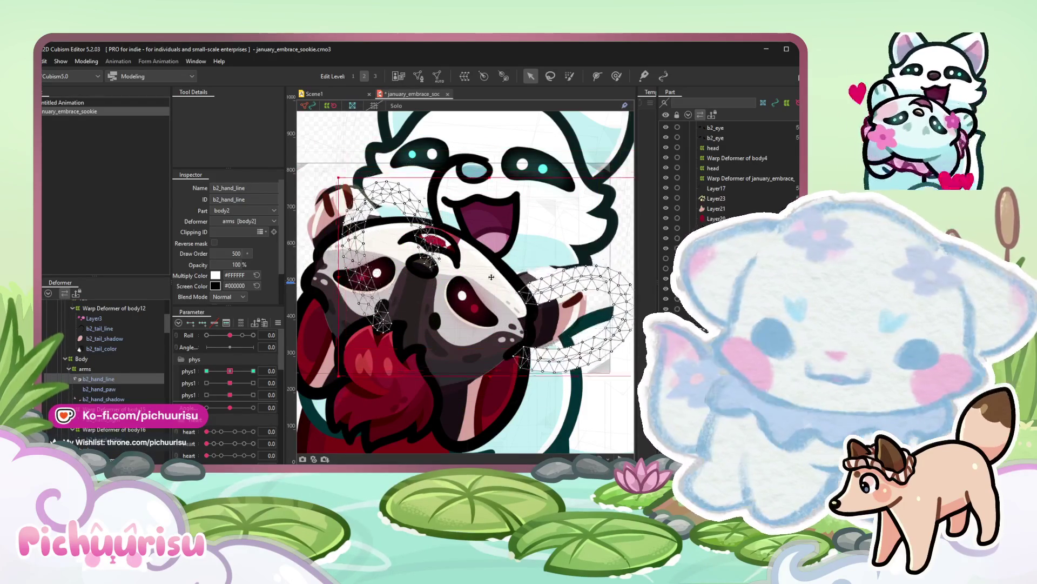
left_click_drag(421, 268, 420, 253)
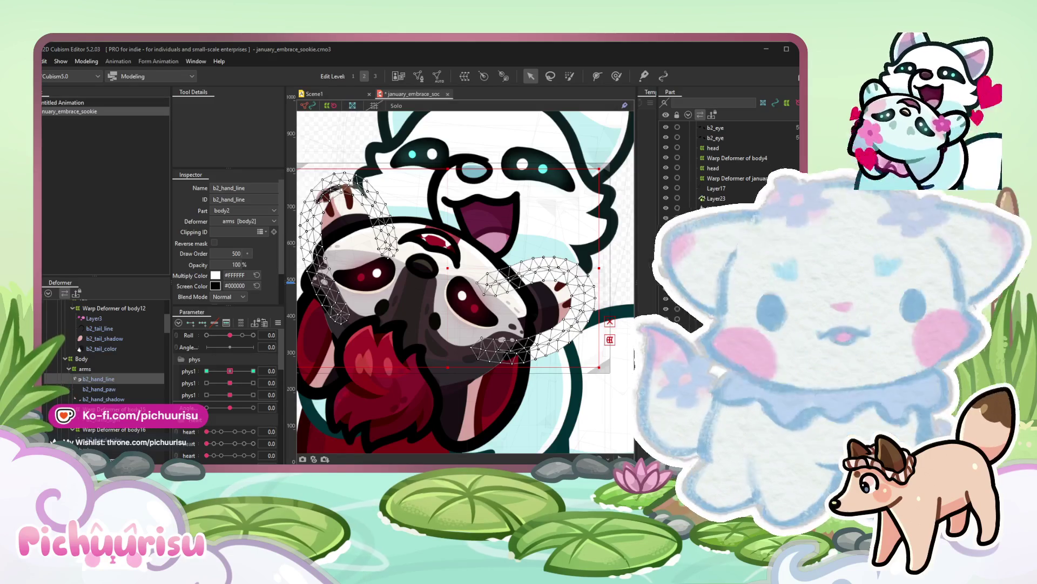
scroll(471, 317, "down", 5)
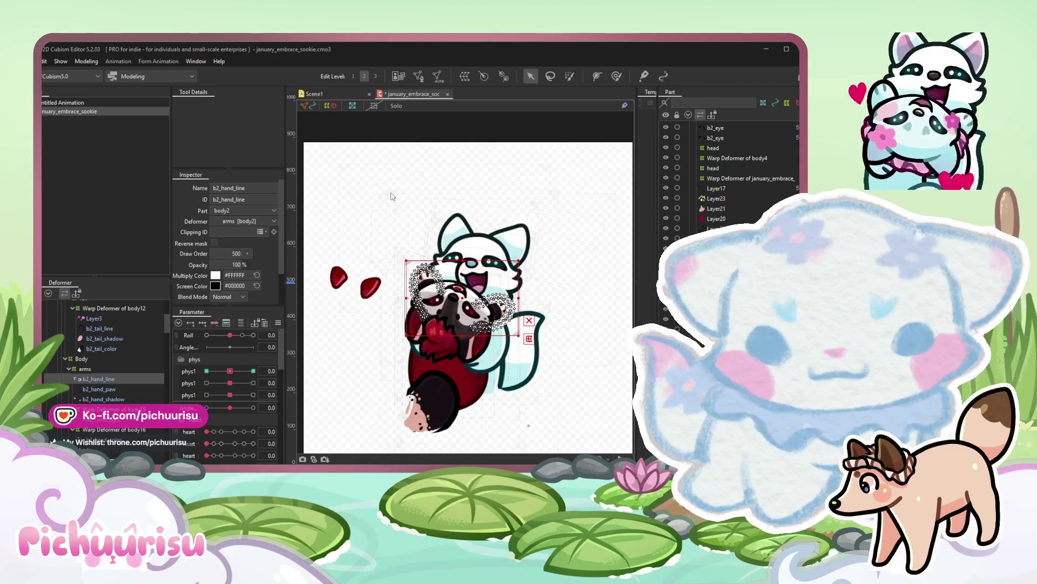
Cycle through the ear, body1 and layer parts with the Down key and show the model image preview.
key("t")
left_click(558, 311)
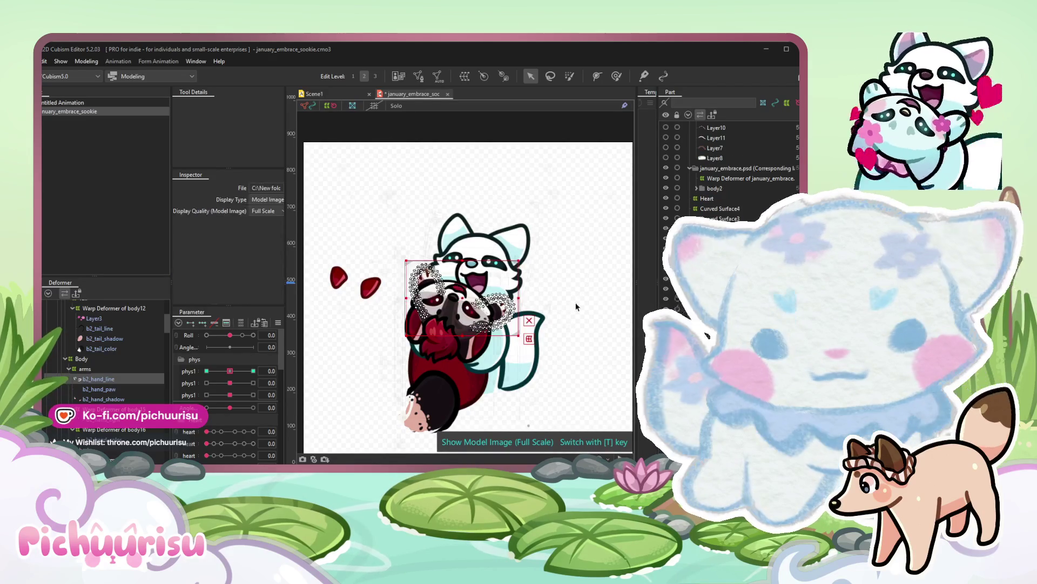
scroll(558, 310, "up", 5)
key("Down")
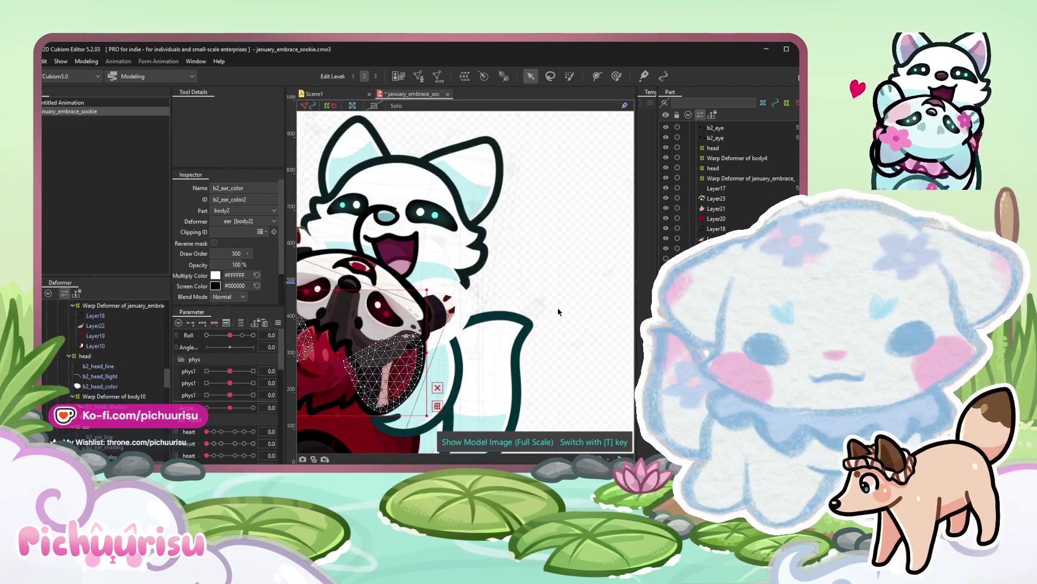
scroll(558, 310, "down", 3)
key("Down")
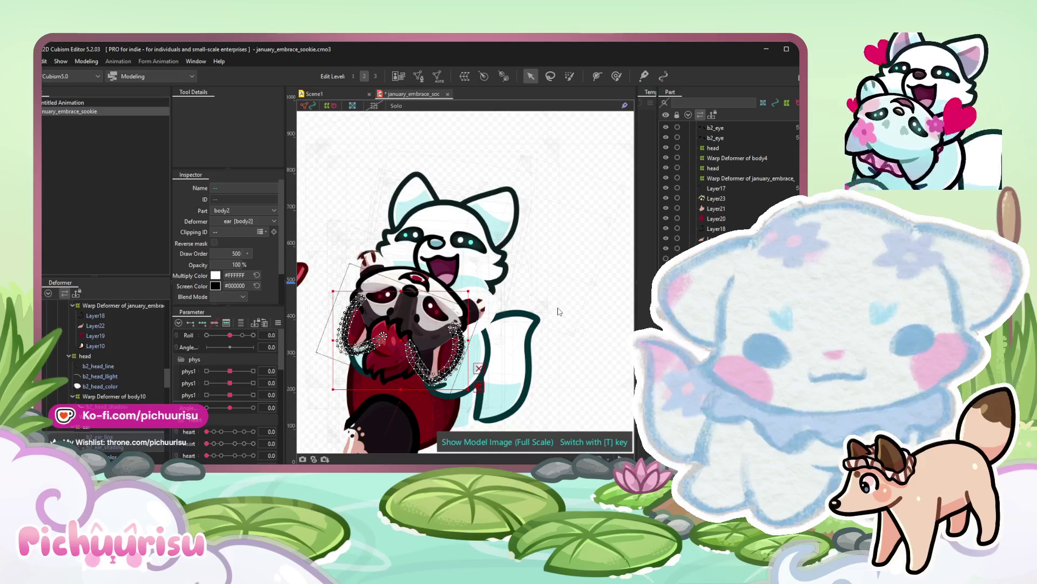
key("Down")
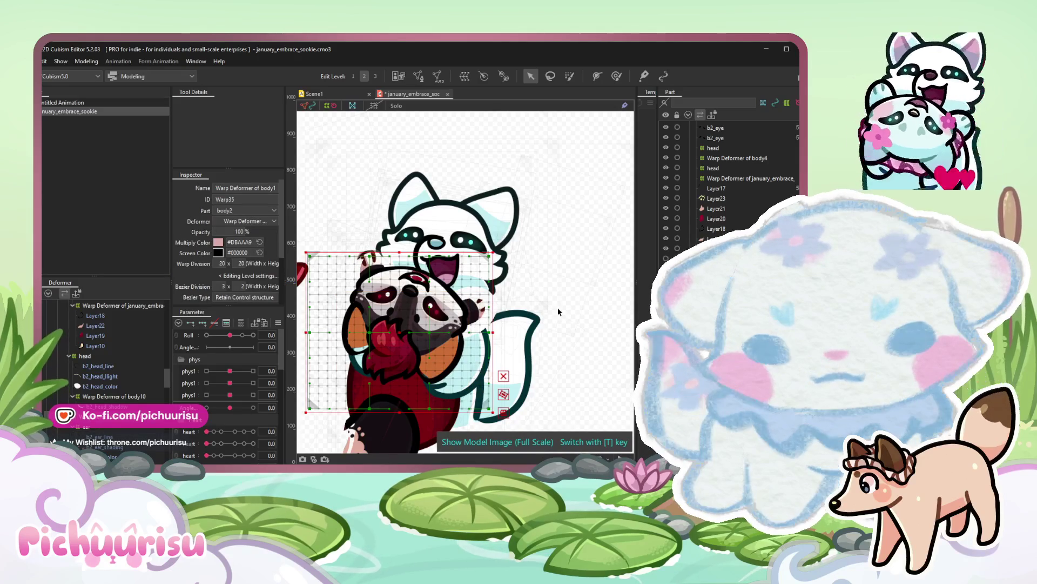
key("Down")
key("Down")
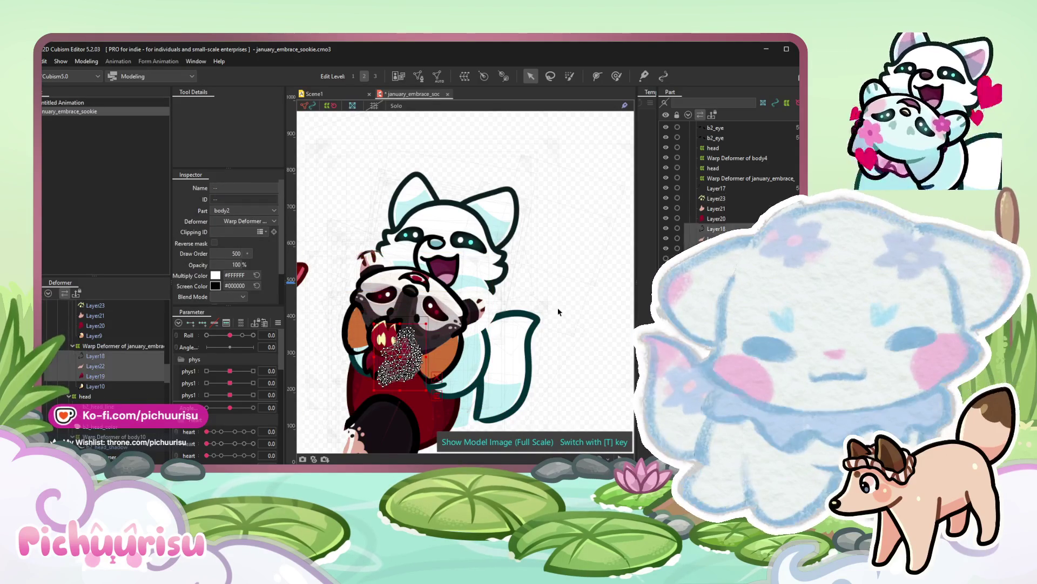
key("Down")
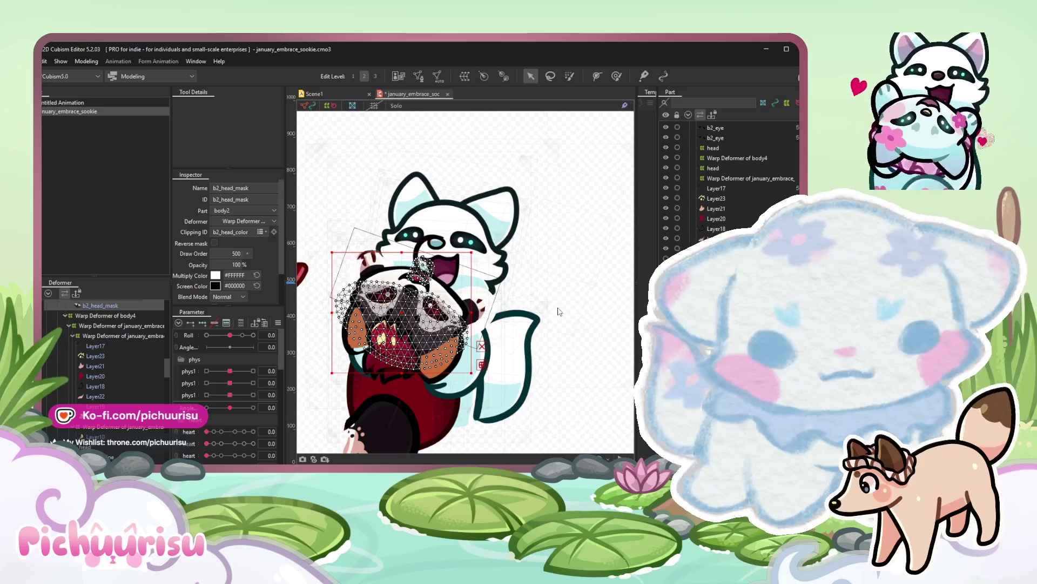
key("Down")
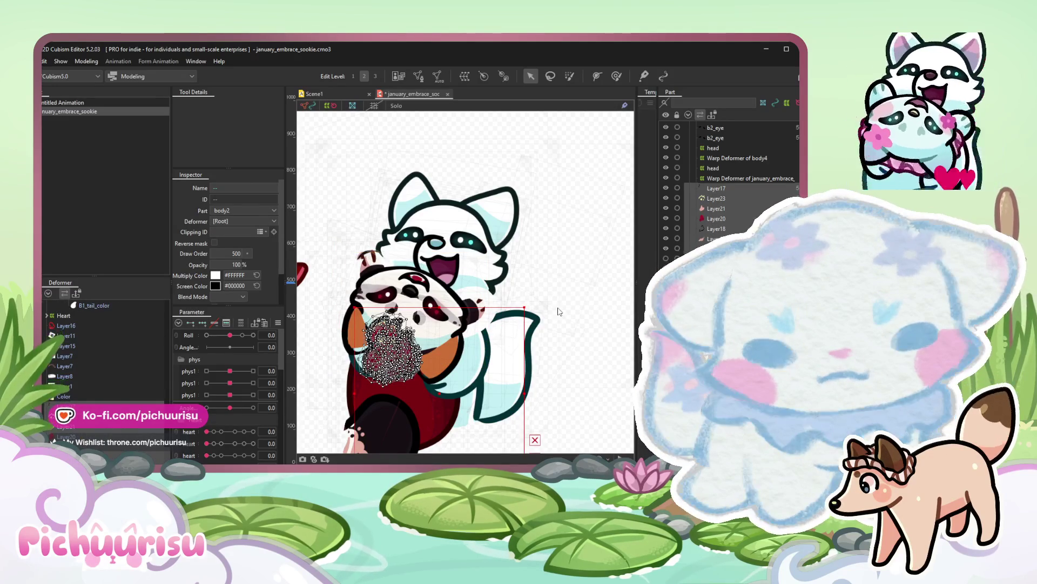
key("Down")
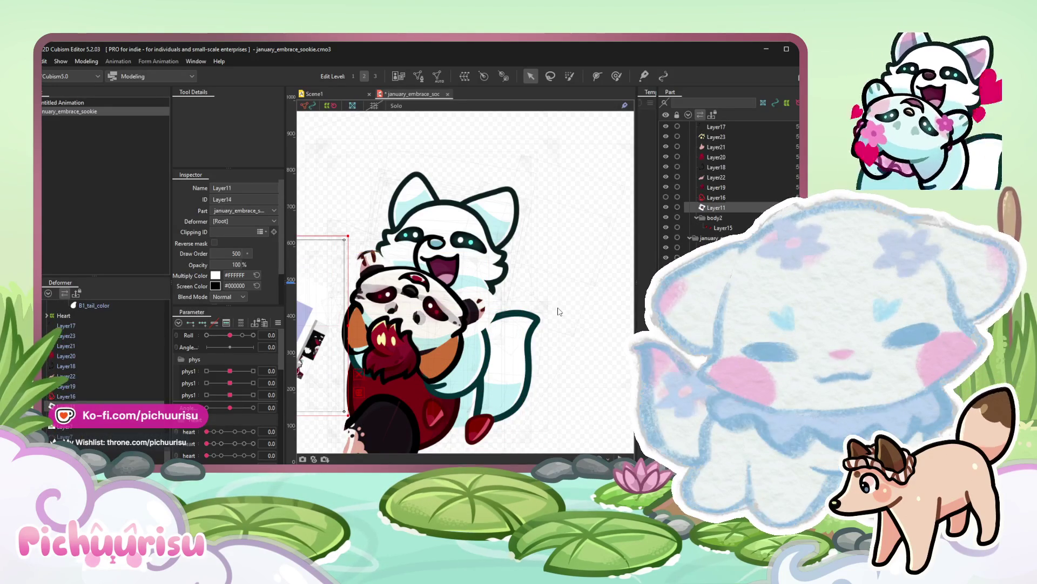
key("t")
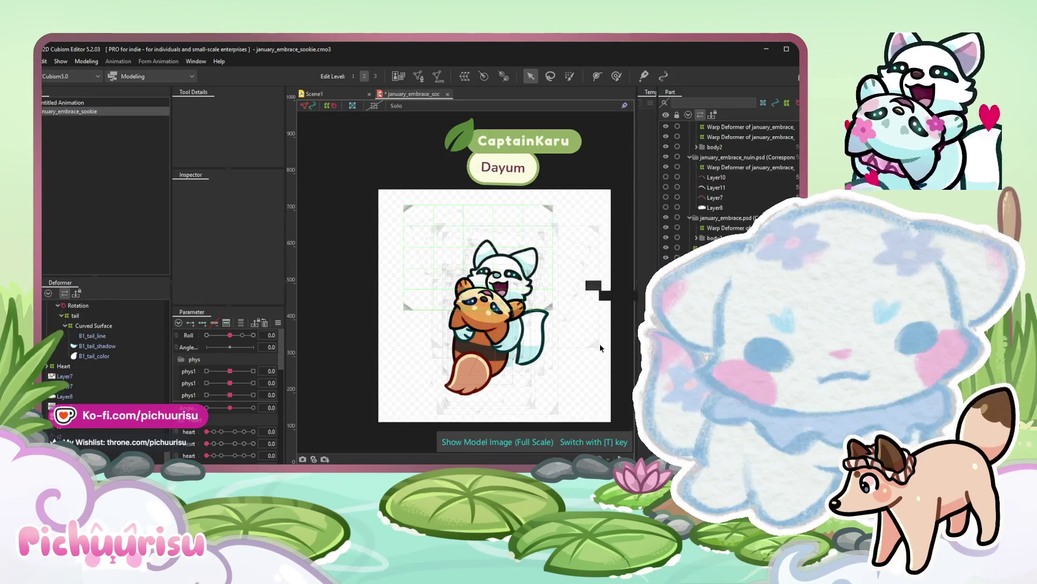
Fit the view and toggle to the full-scale model image with mesh guides hidden.
key("ctrl+0")
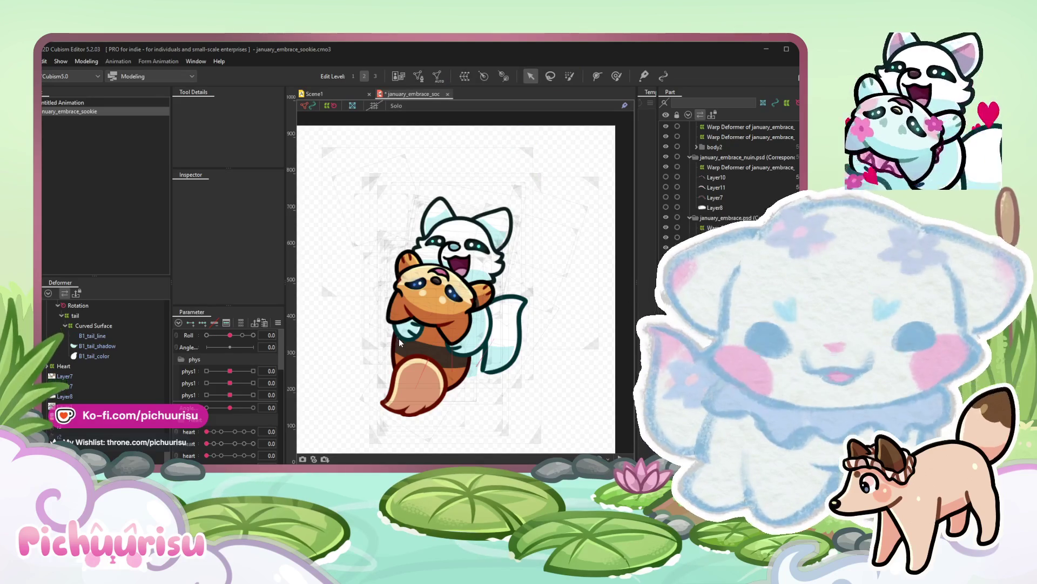
key("t")
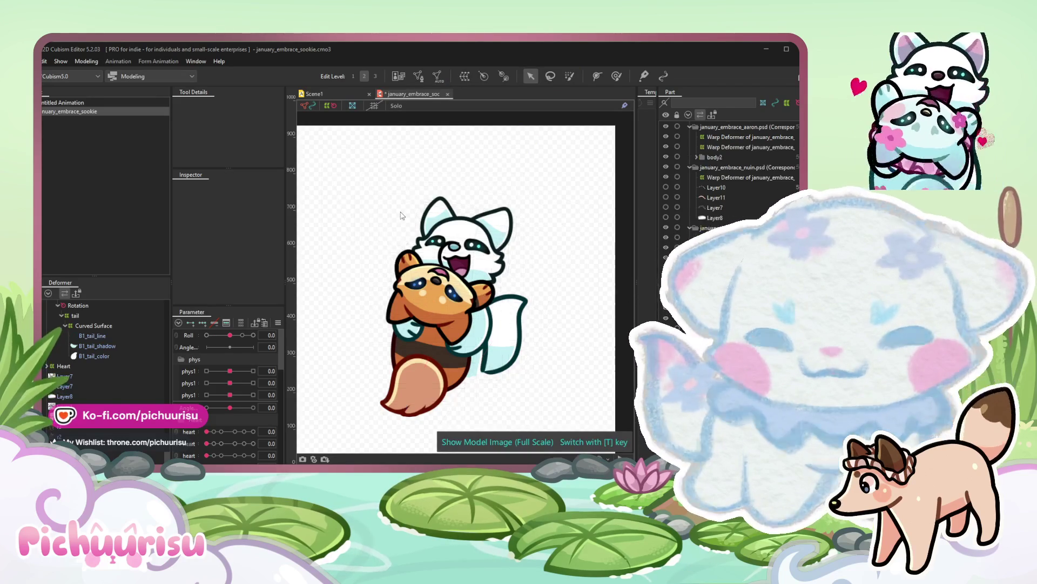
key("t")
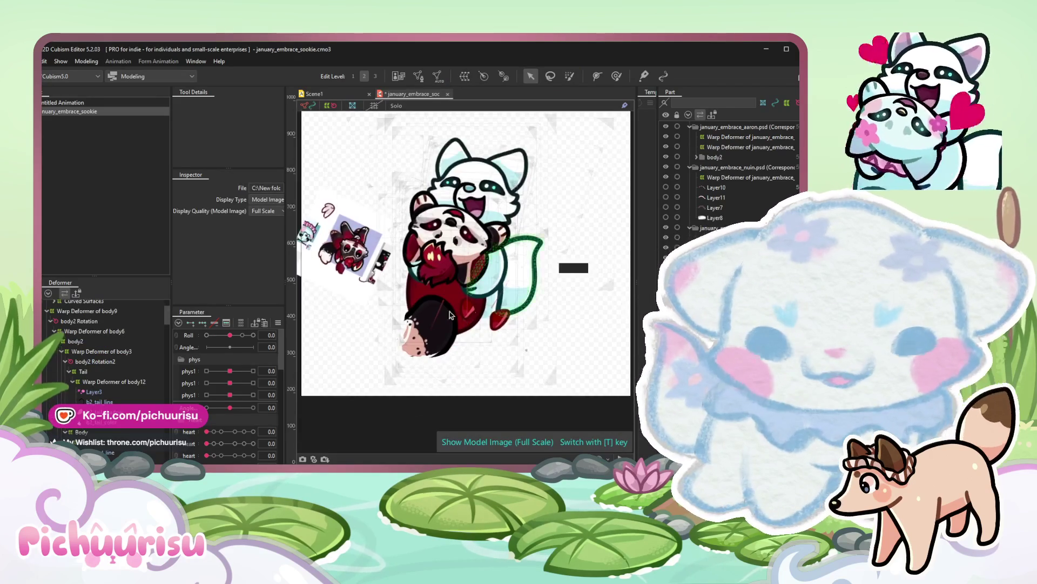
scroll(470, 309, "up", 2)
Shift the selected b2_tail meshes left to line up with the dark tail artwork.
left_click(437, 332)
scroll(438, 332, "up", 2)
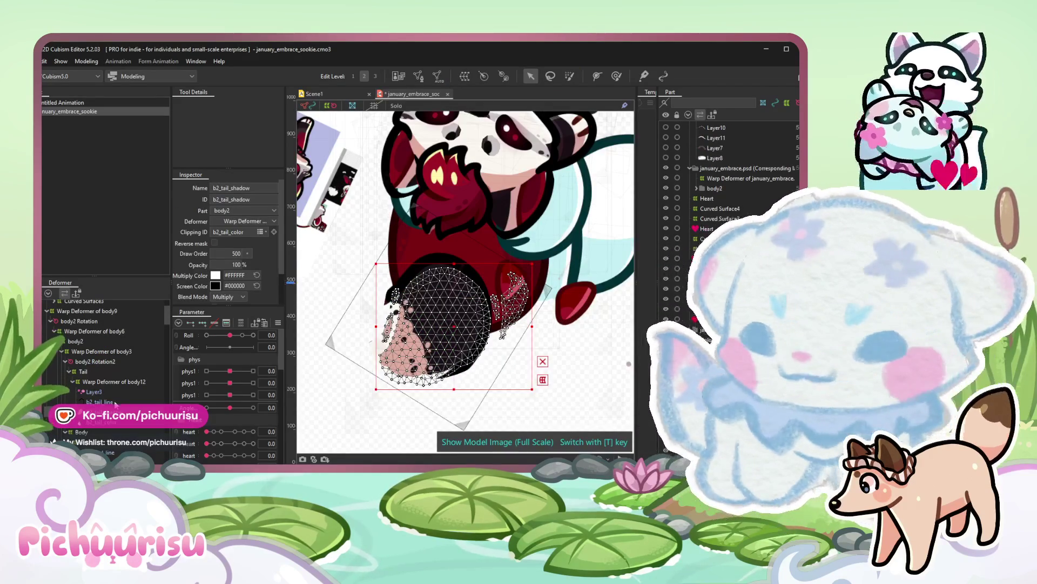
left_click(502, 292, "shift")
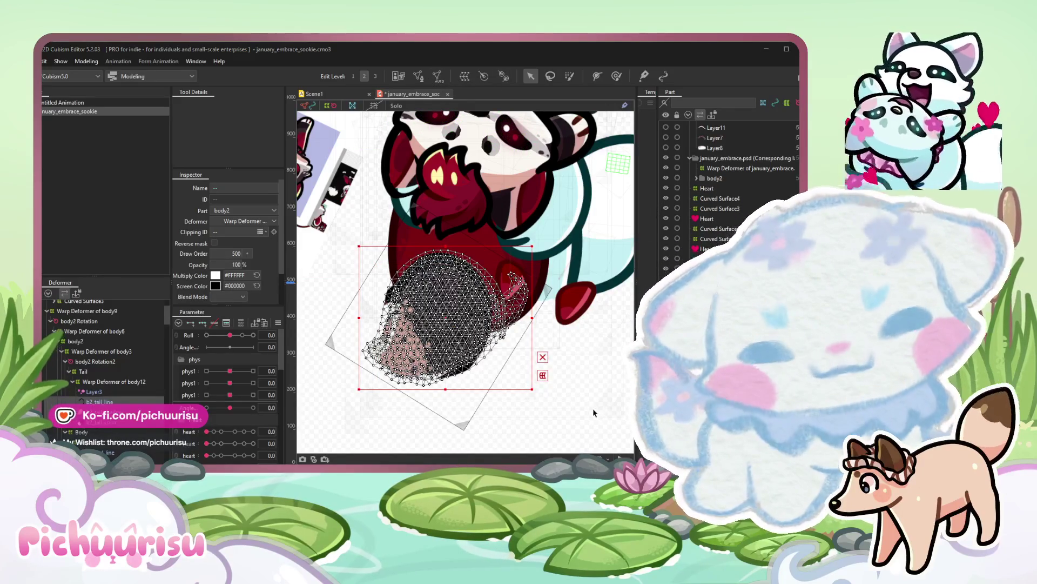
key("ctrl+z")
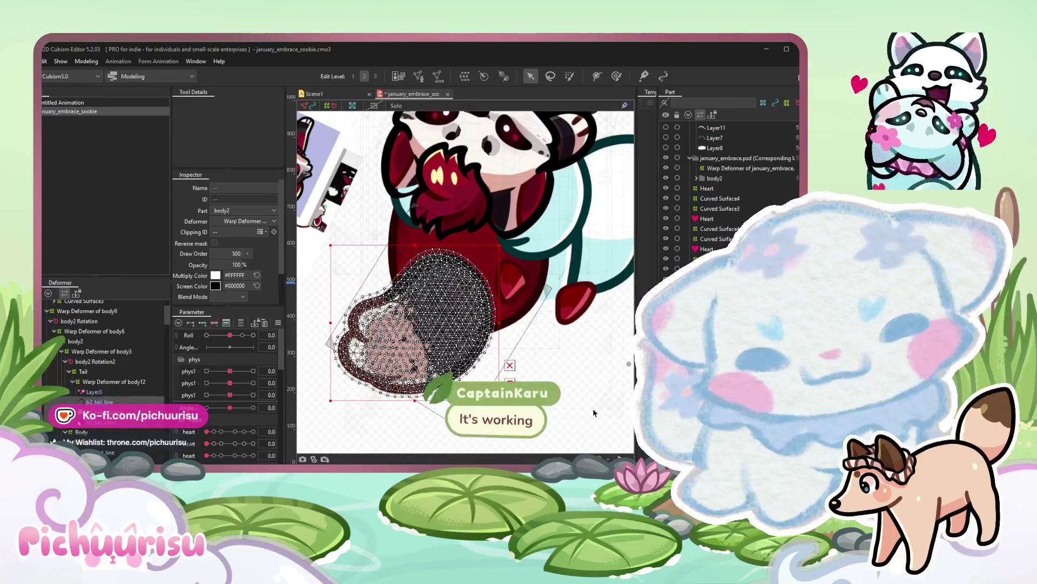
left_click(593, 408)
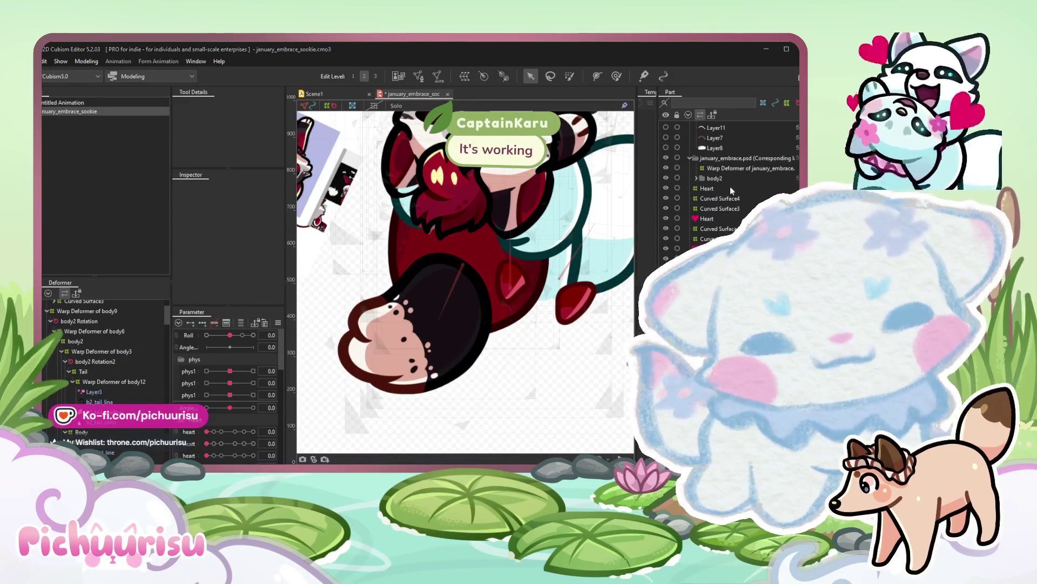
Pick the dark tail part and then the b2_ear_color mesh.
left_click(441, 324)
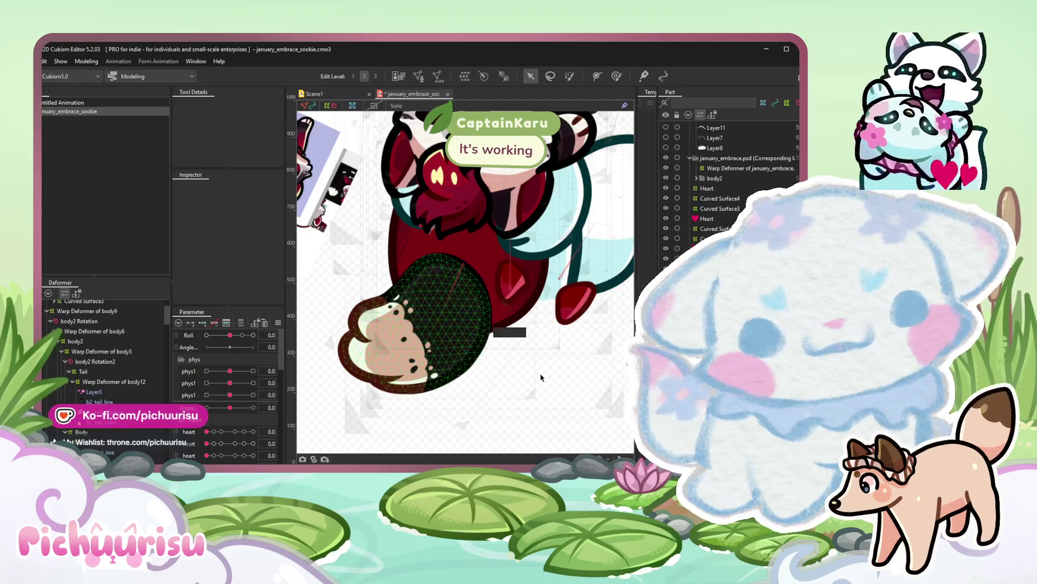
scroll(511, 267, "up", 5)
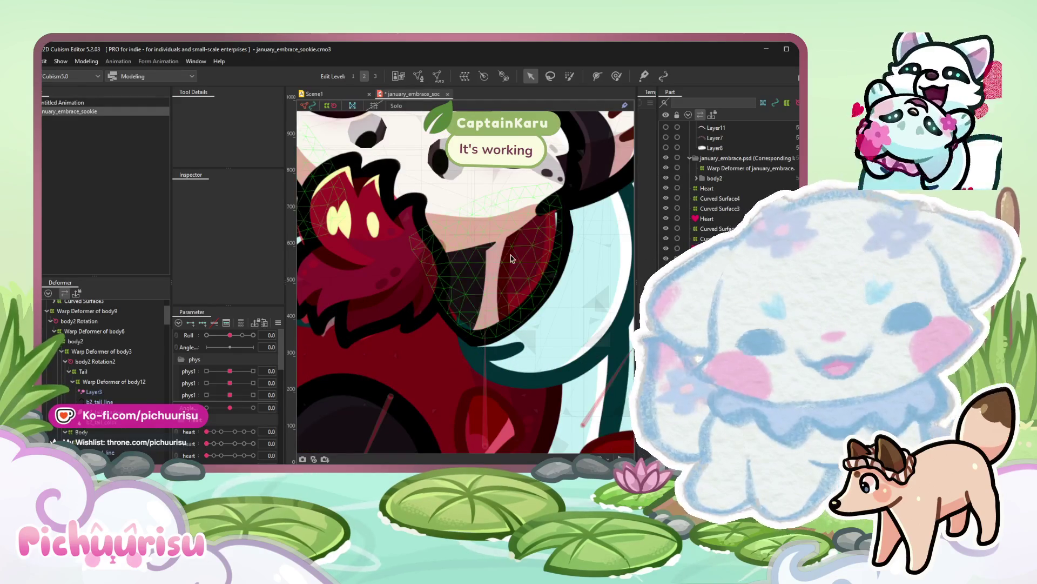
left_click(511, 258)
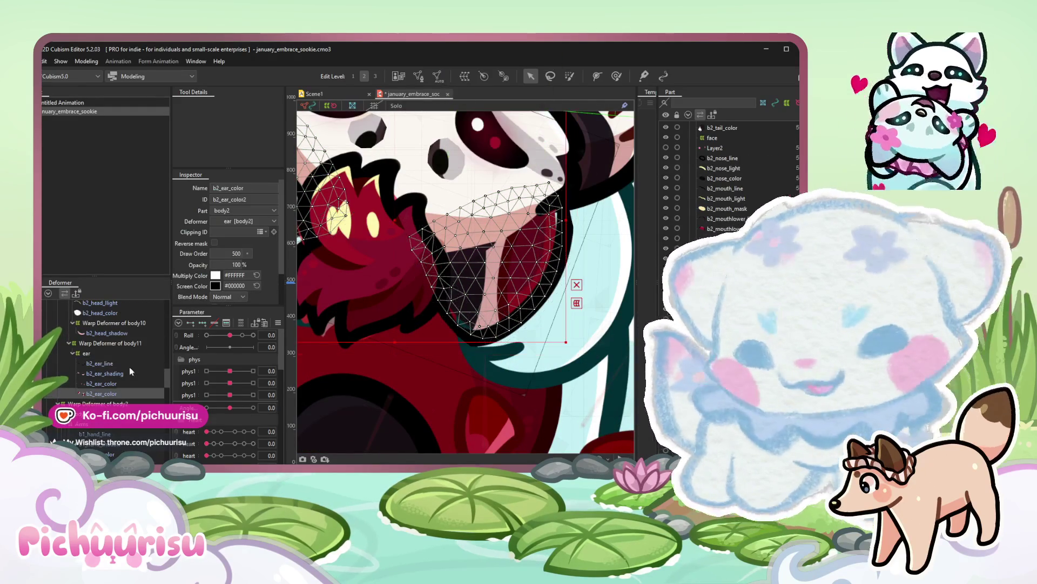
Activate the brush and enlarge Brush Size from 333.2 to about 452.5 px.
key("b")
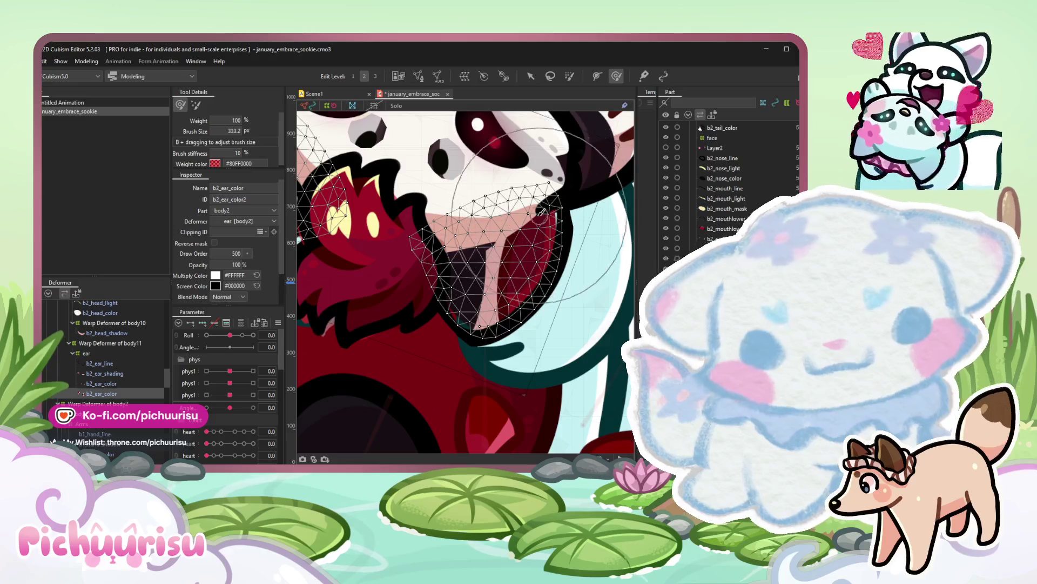
left_click_drag(545, 213, 451, 327)
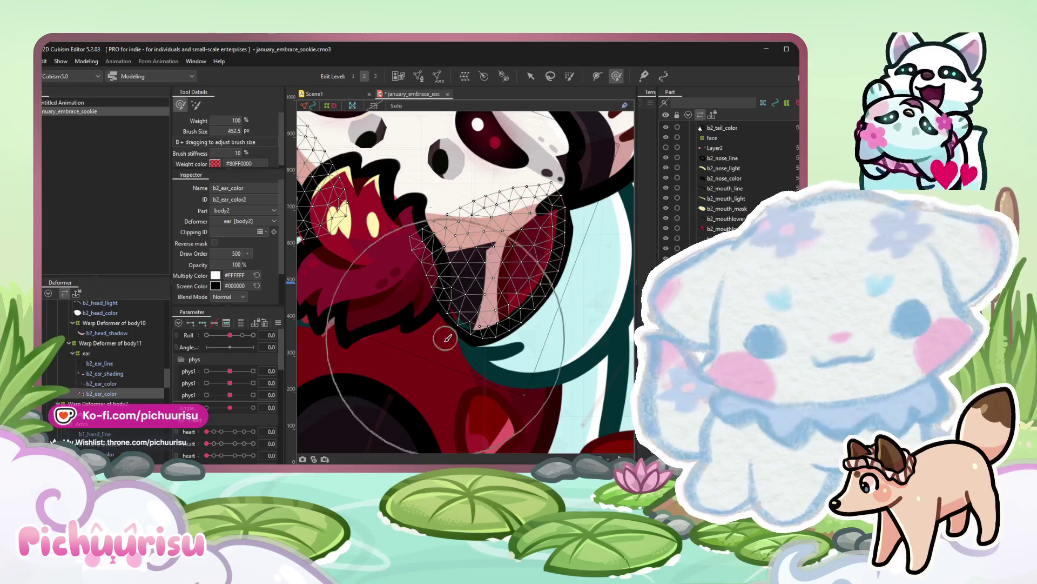
scroll(451, 328, "down", 5)
scroll(493, 233, "up", 5)
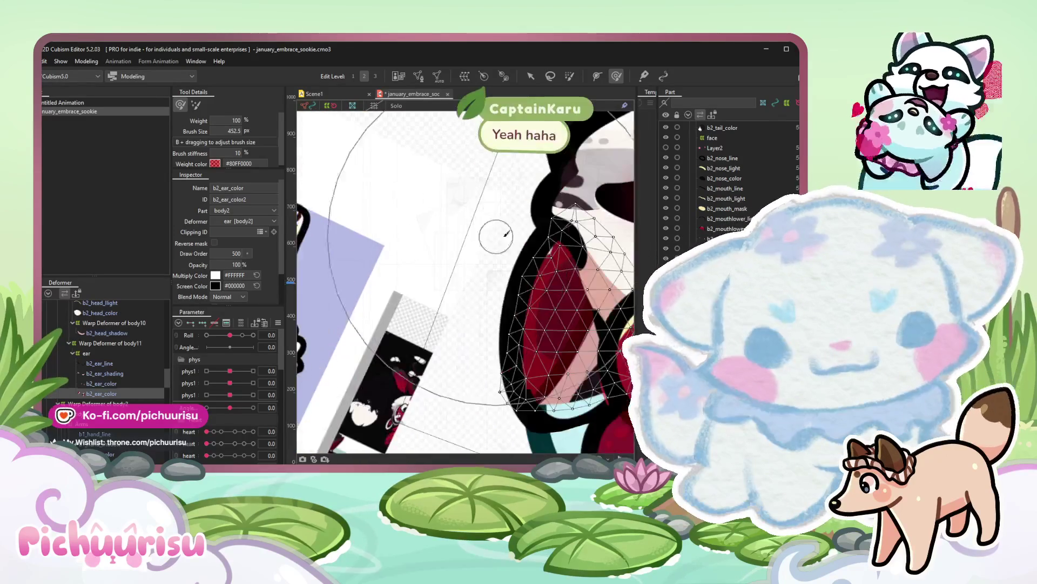
scroll(494, 234, "down", 5)
scroll(467, 258, "up", 5)
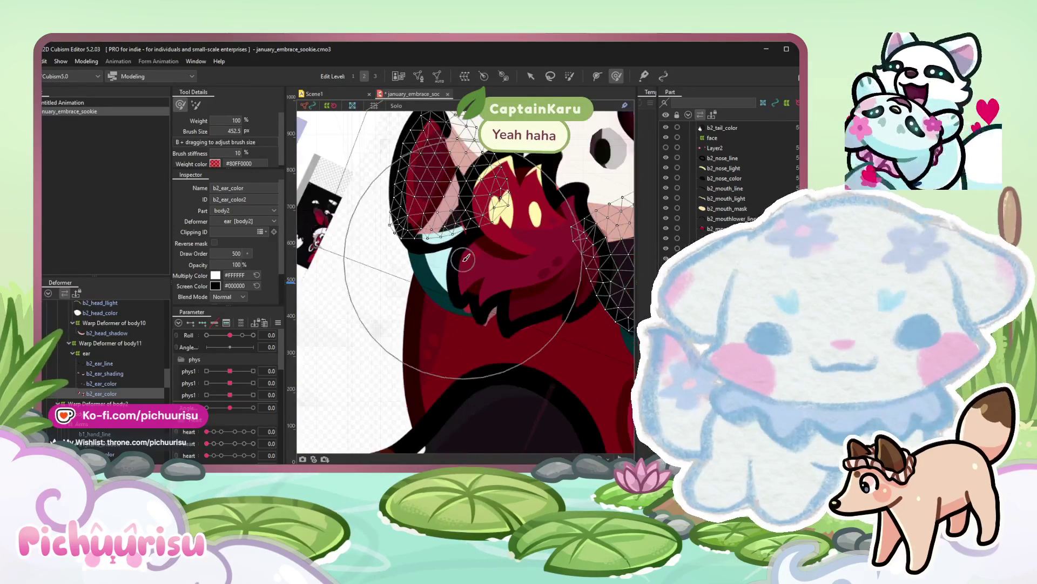
Switch between b2_ear_line and b2_ear_color, ending on the paw's Layer23.
left_click(437, 219)
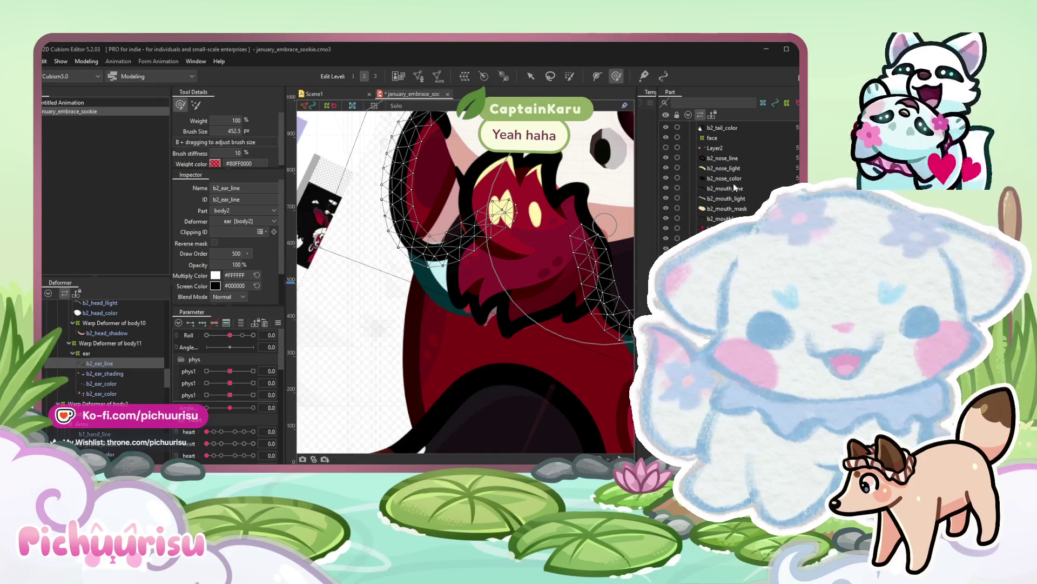
left_click(421, 279)
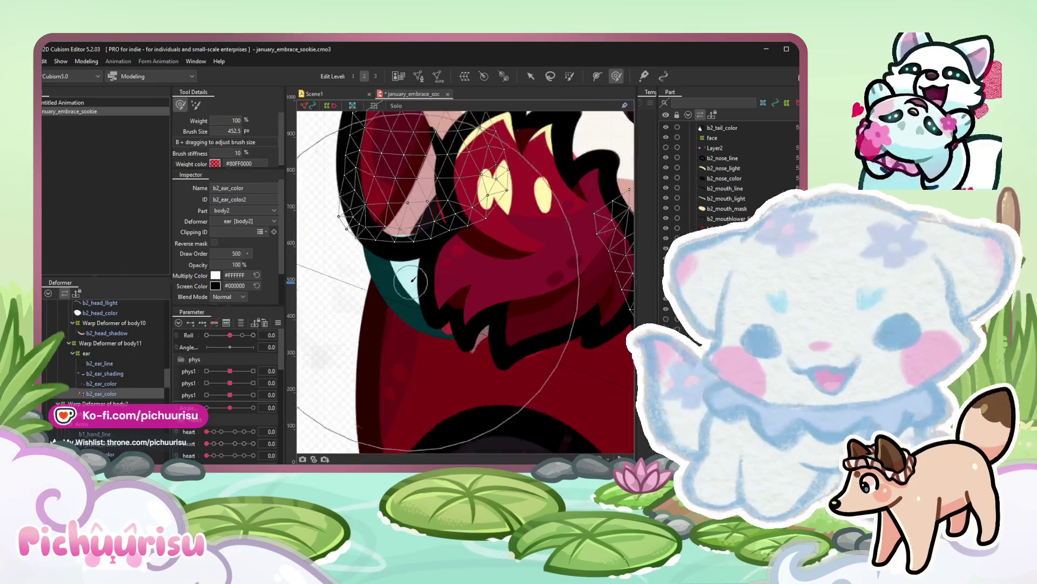
scroll(421, 280, "down", 5)
scroll(480, 300, "up", 5)
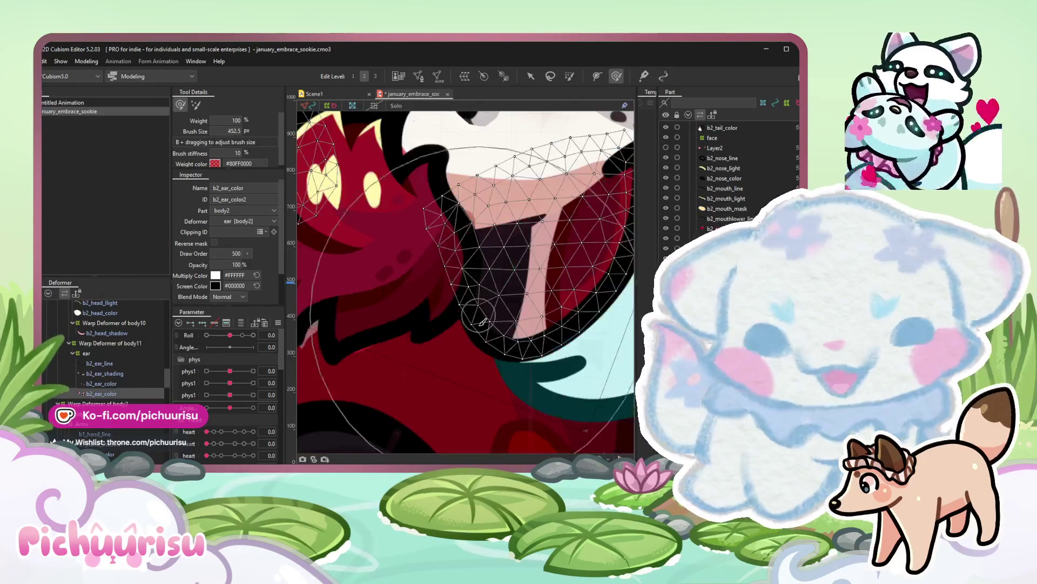
scroll(479, 300, "down", 3)
scroll(480, 301, "down", 2)
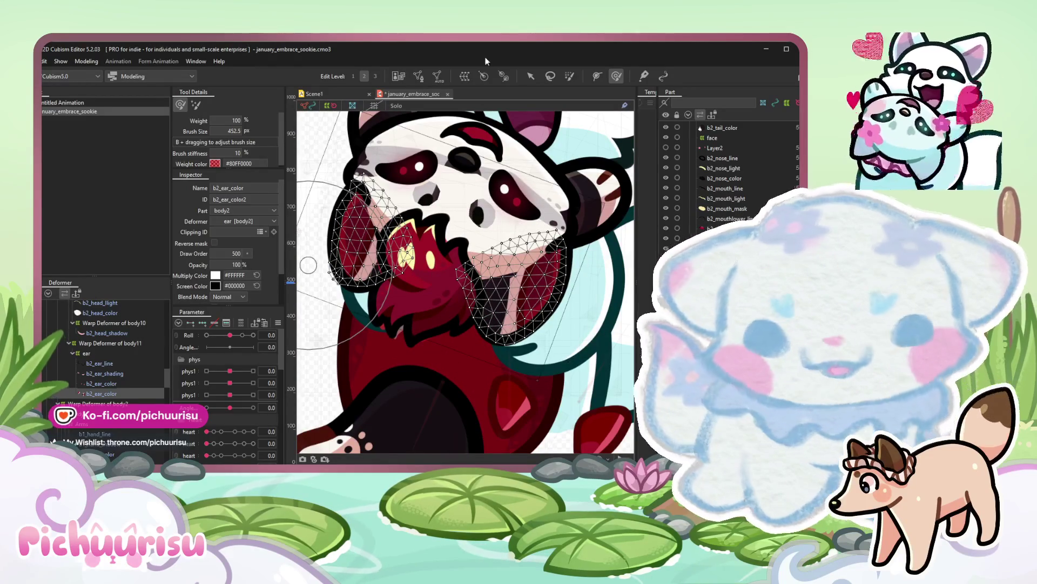
scroll(453, 268, "up", 2)
scroll(454, 268, "down", 5)
scroll(454, 268, "up", 5)
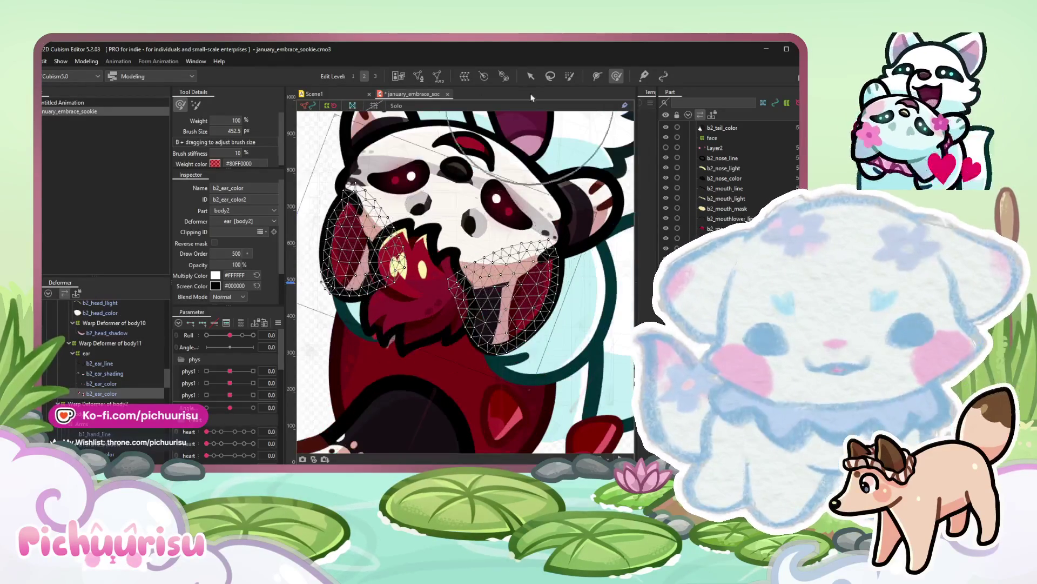
scroll(454, 267, "up", 4)
left_click(454, 266)
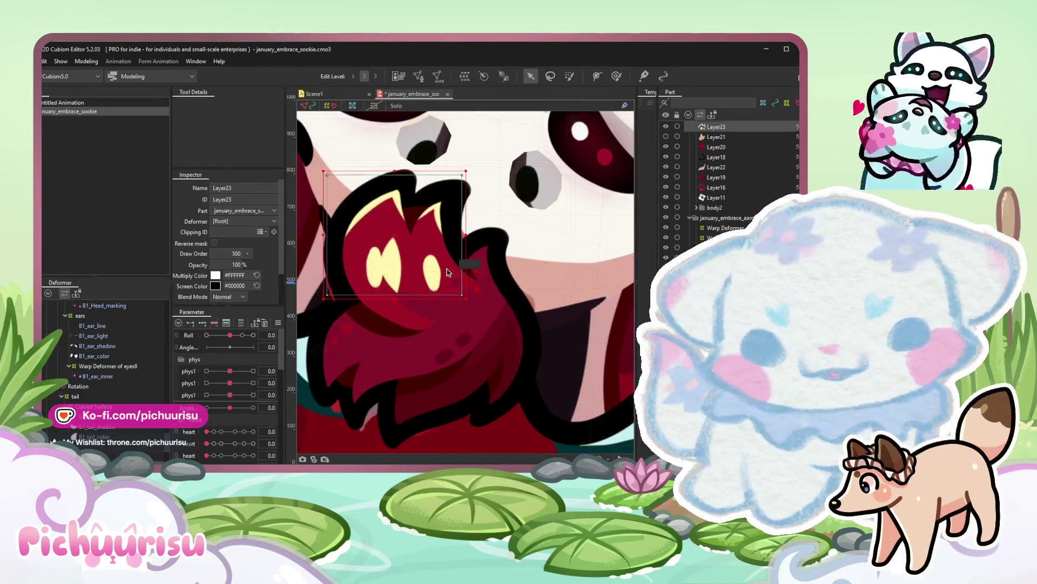
Gather Layer19, Layer20 and Layer22 and bring Layer17 to the top of the mask layers.
left_click(471, 317)
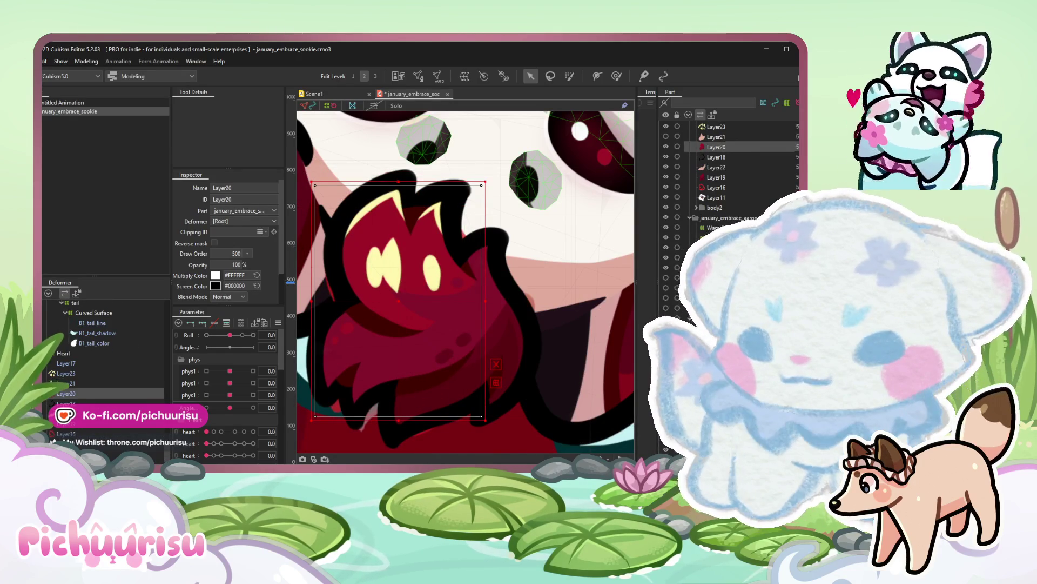
scroll(448, 288, "down", 3)
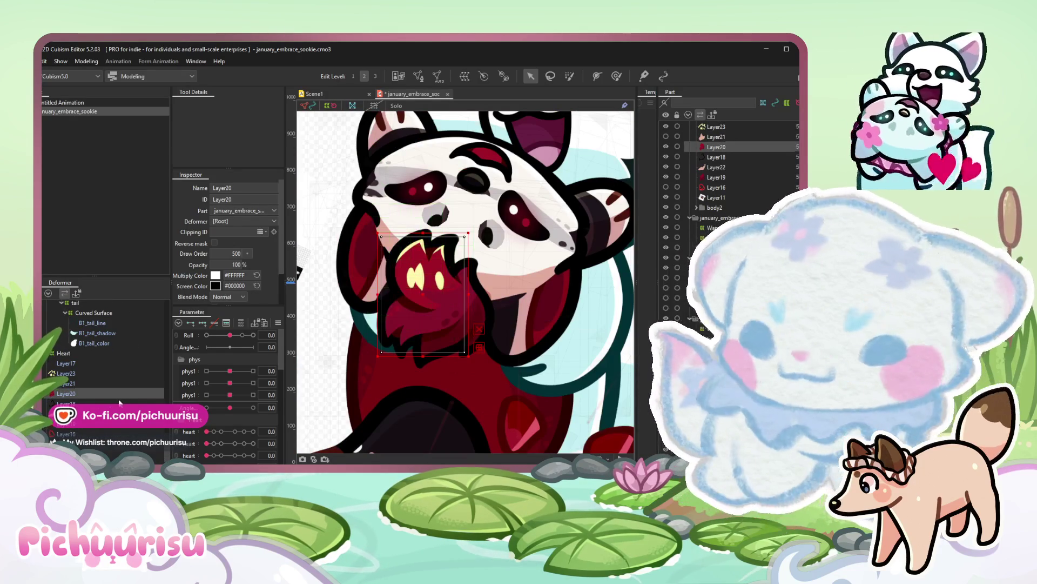
left_click(454, 324)
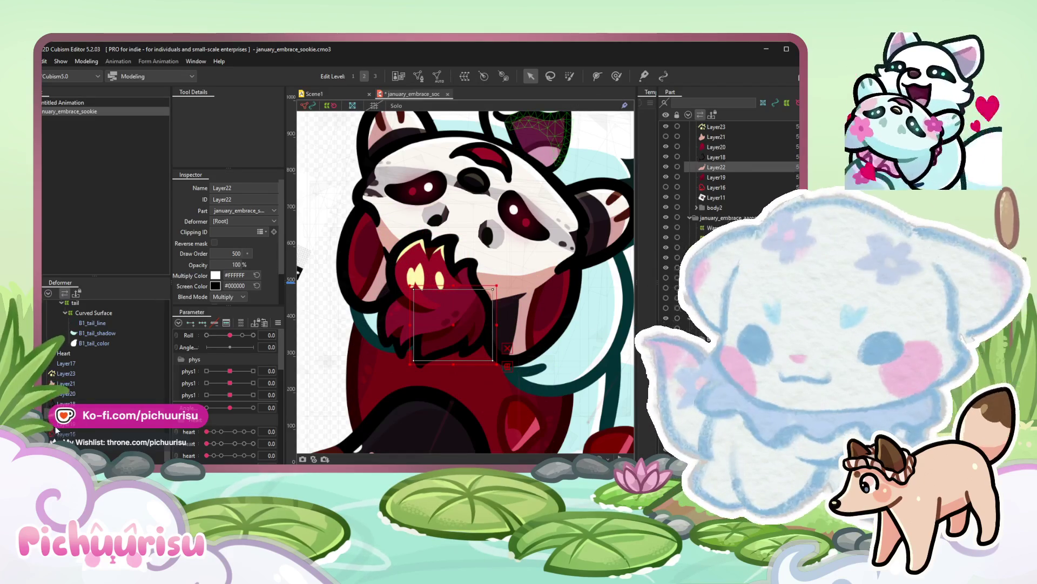
left_click(716, 176, "ctrl")
left_click(63, 396, "ctrl")
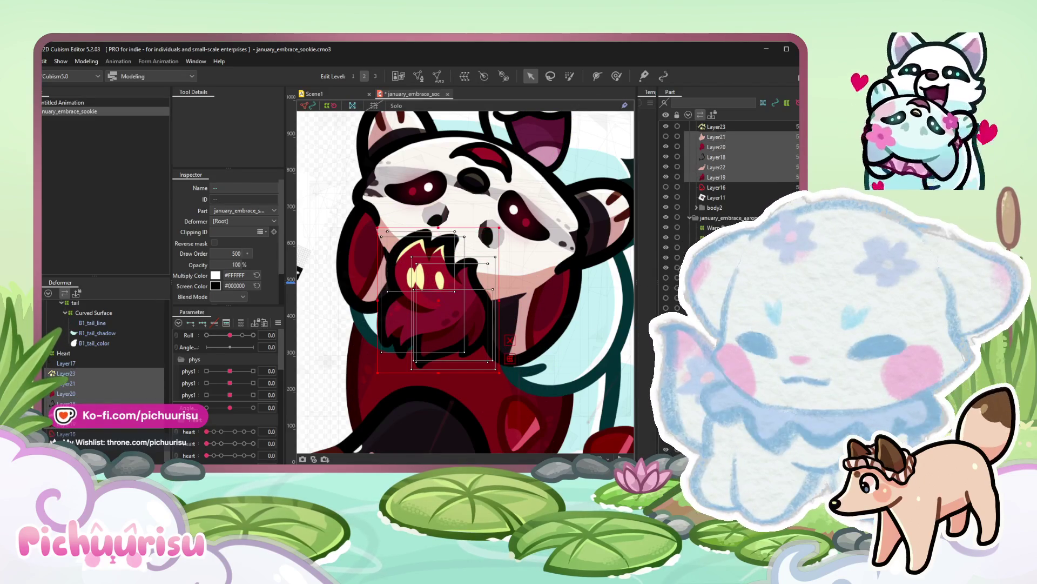
left_click(66, 364, "ctrl")
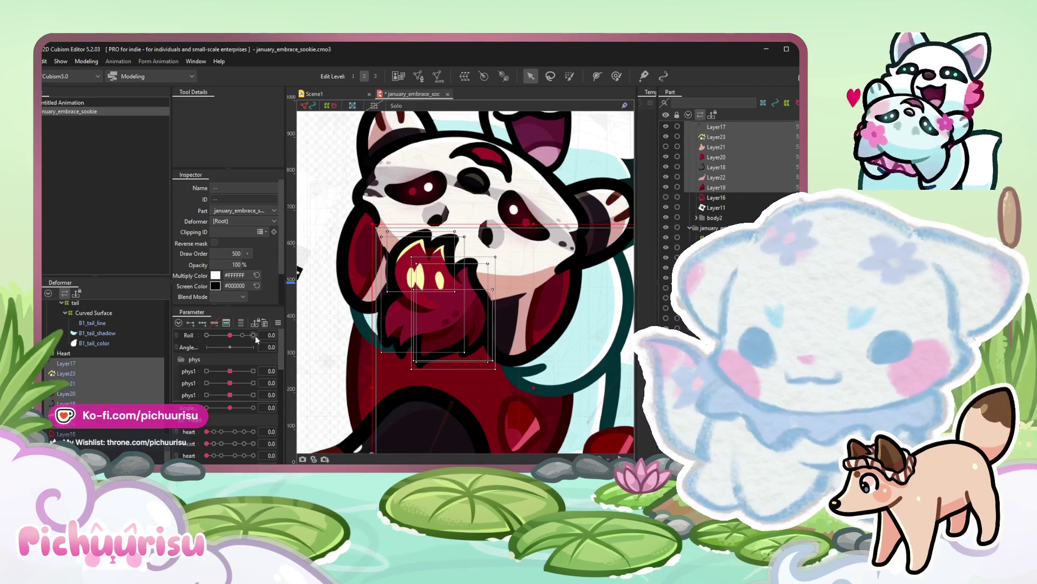
scroll(410, 281, "down", 4)
scroll(410, 280, "up", 3)
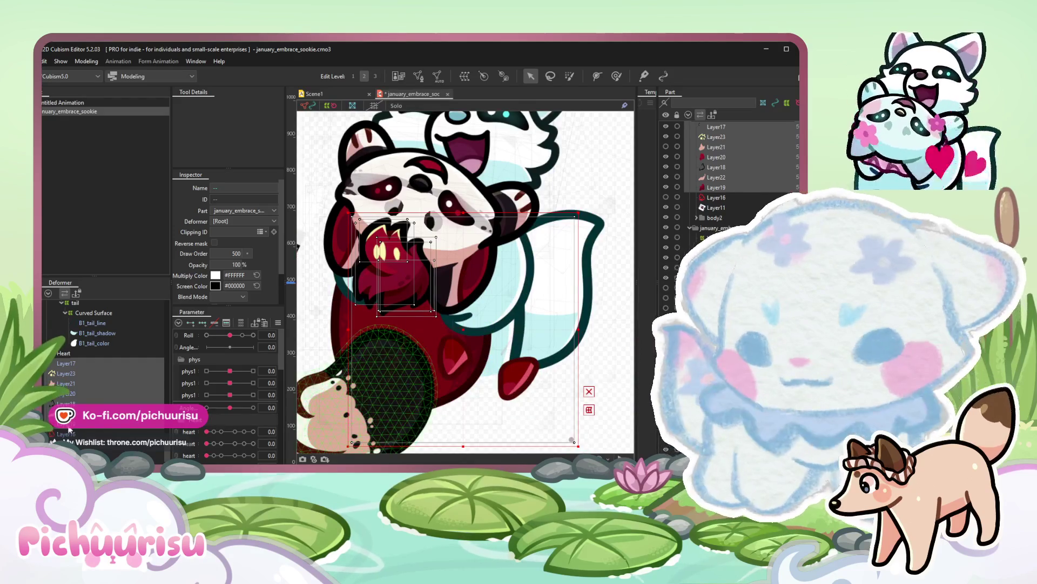
Pick Layer15, Layer18 and Layer17 in turn, then clear the layer selection.
left_click(399, 259)
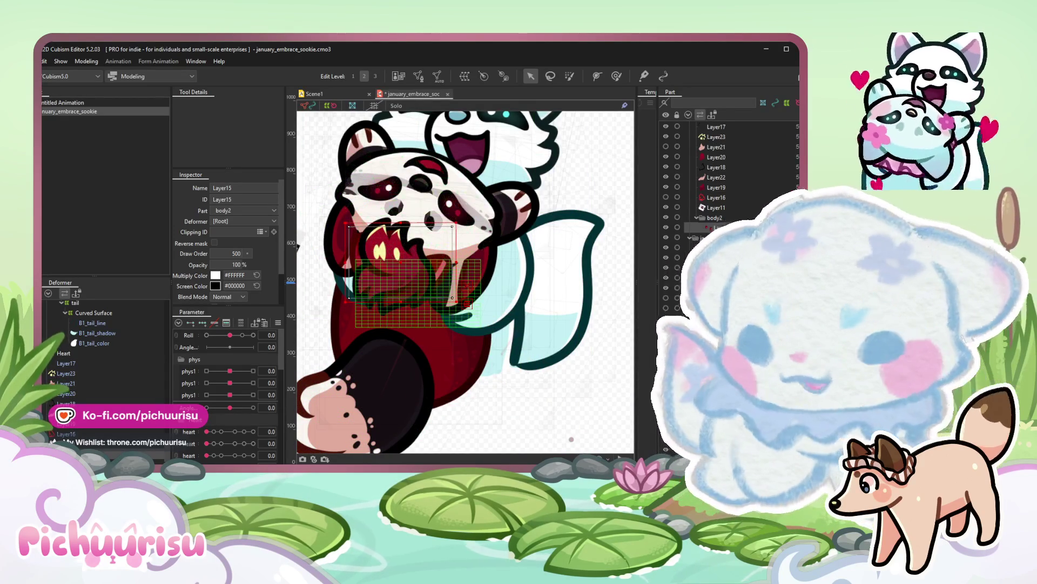
left_click(70, 396)
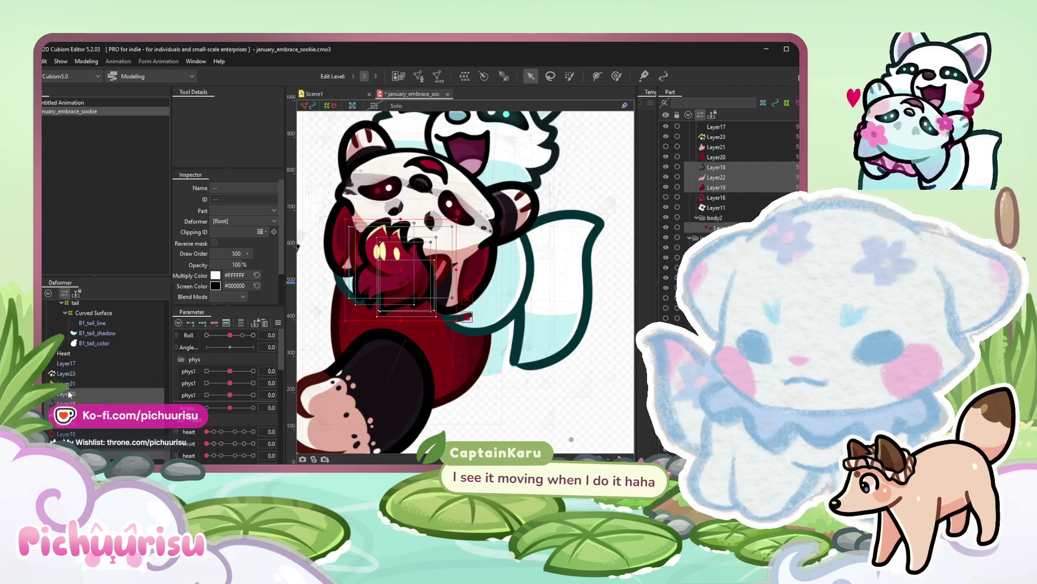
left_click(74, 365)
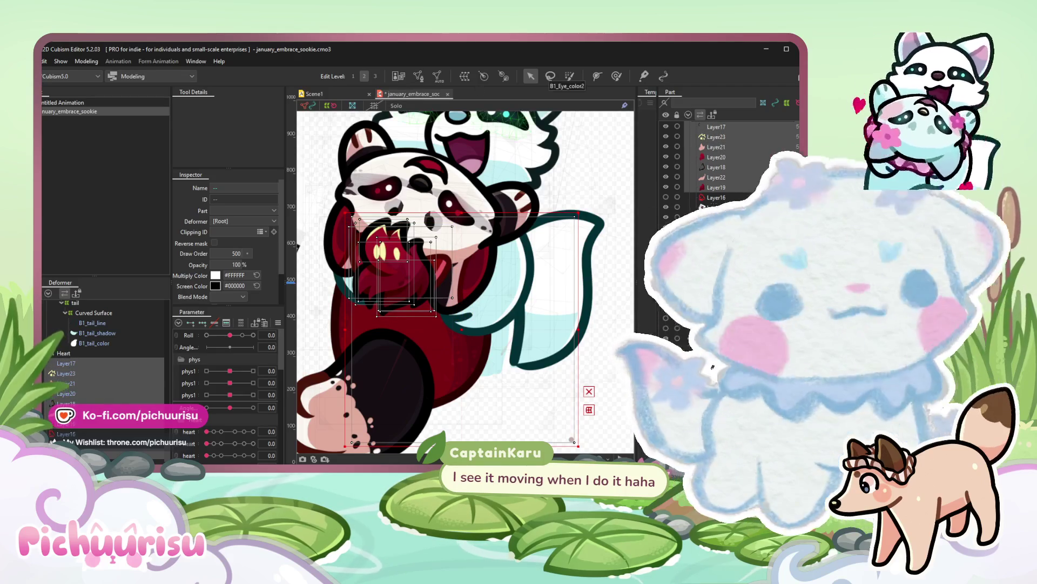
left_click(580, 210)
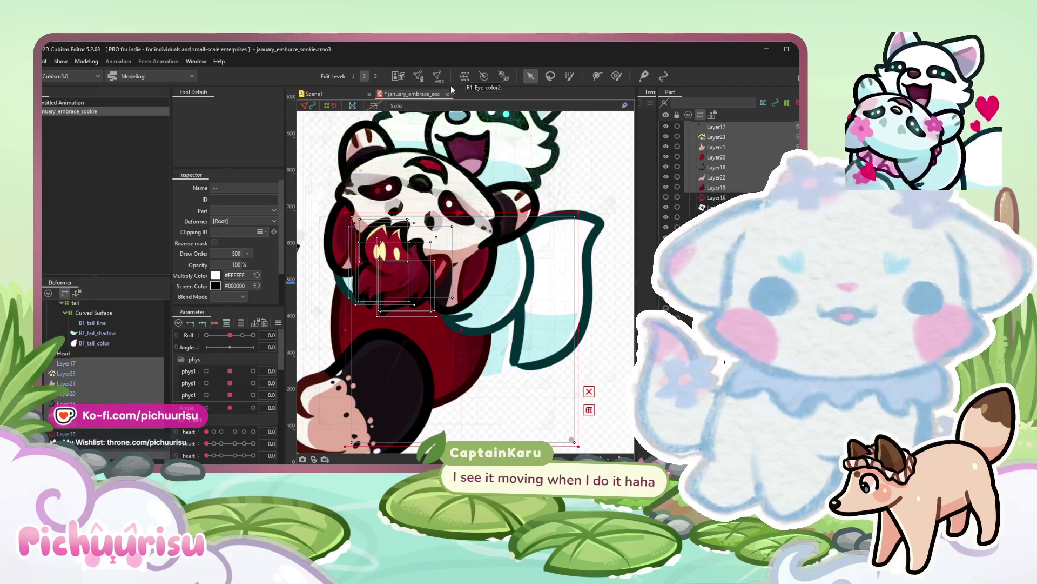
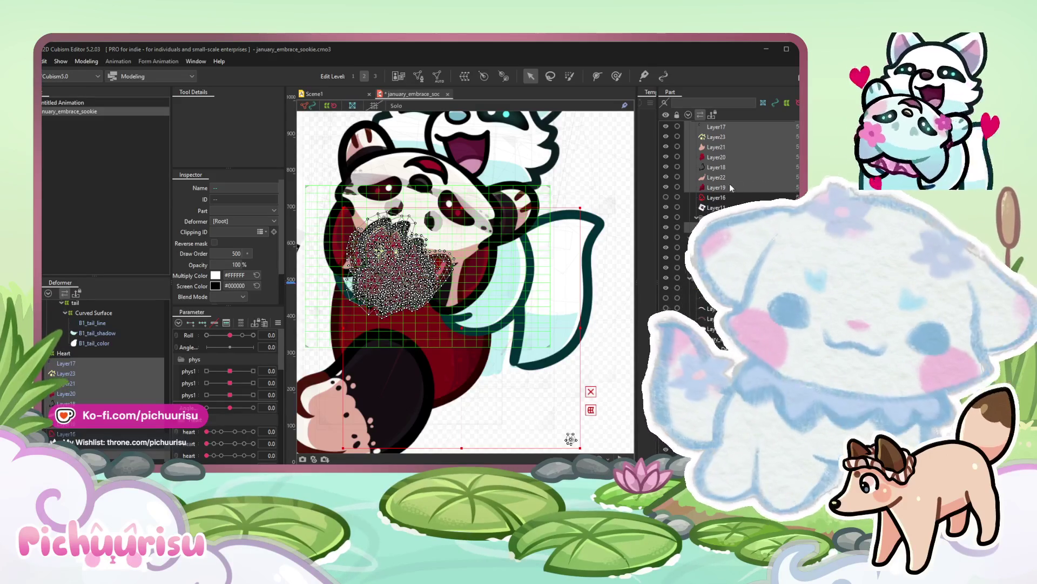
Inspect Layer20, Layer21 and the body warp deformer layers in the Deformer palette.
left_click(717, 156)
scroll(730, 179, "down", 5)
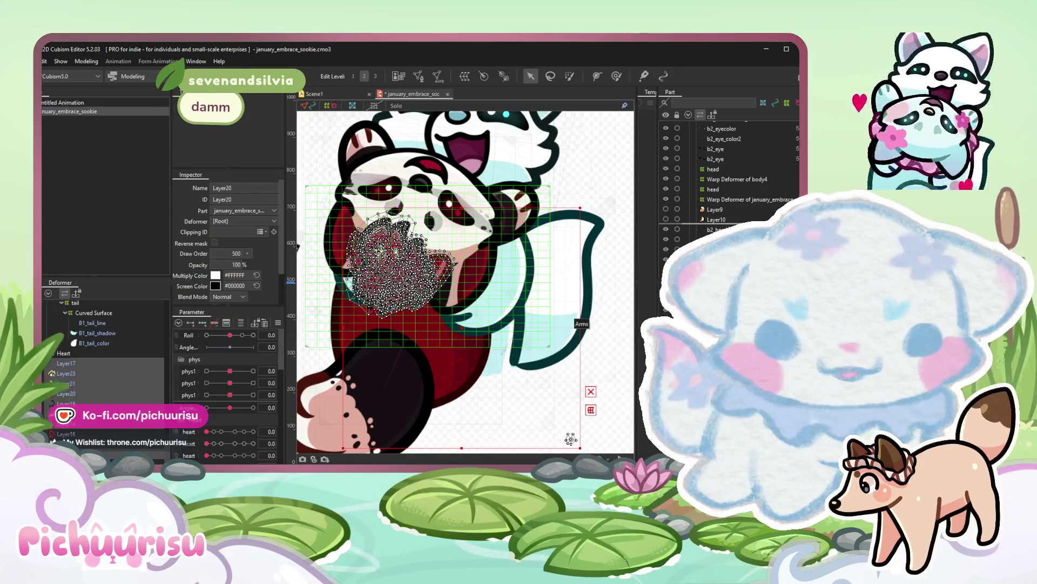
left_click(717, 156)
left_click(716, 169)
scroll(130, 357, "down", 5)
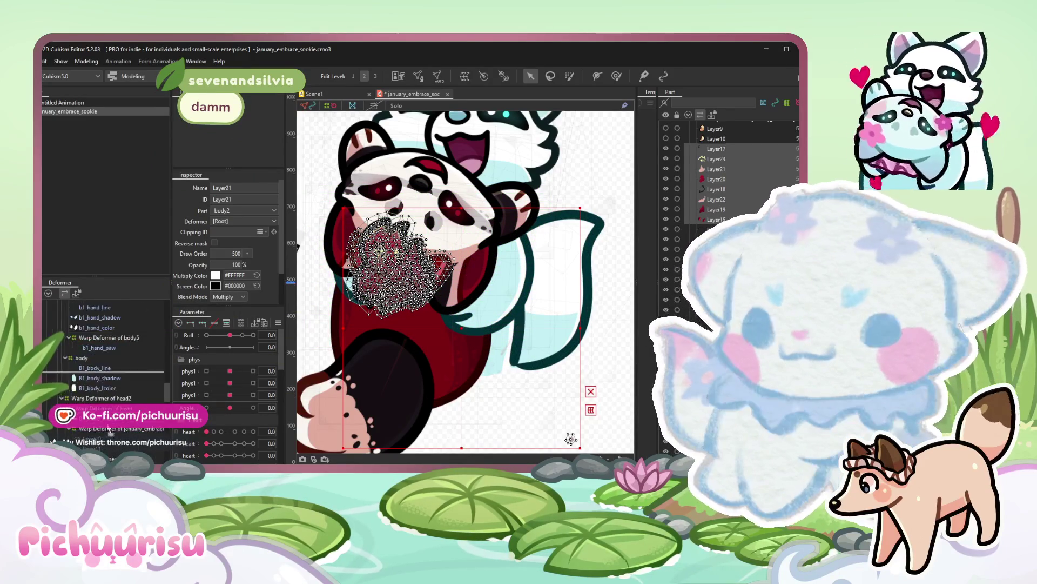
left_click(120, 382)
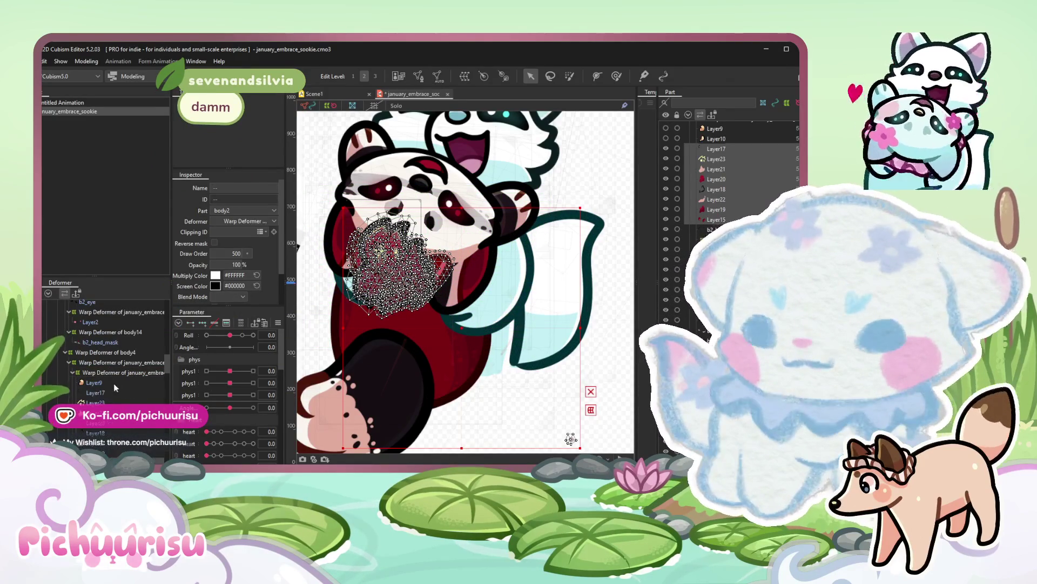
left_click(100, 381)
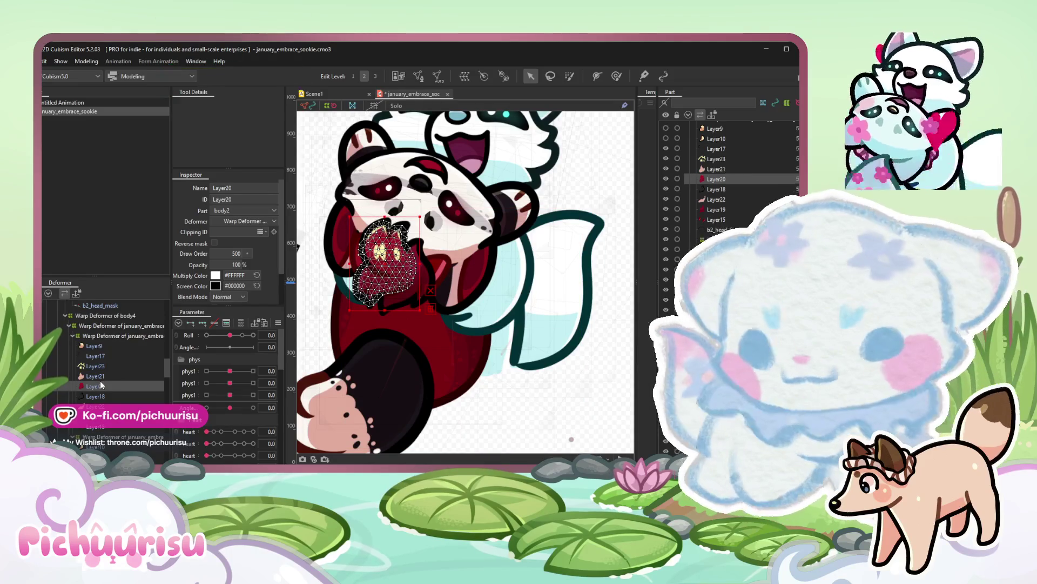
left_click(93, 374, "ctrl")
left_click(98, 346)
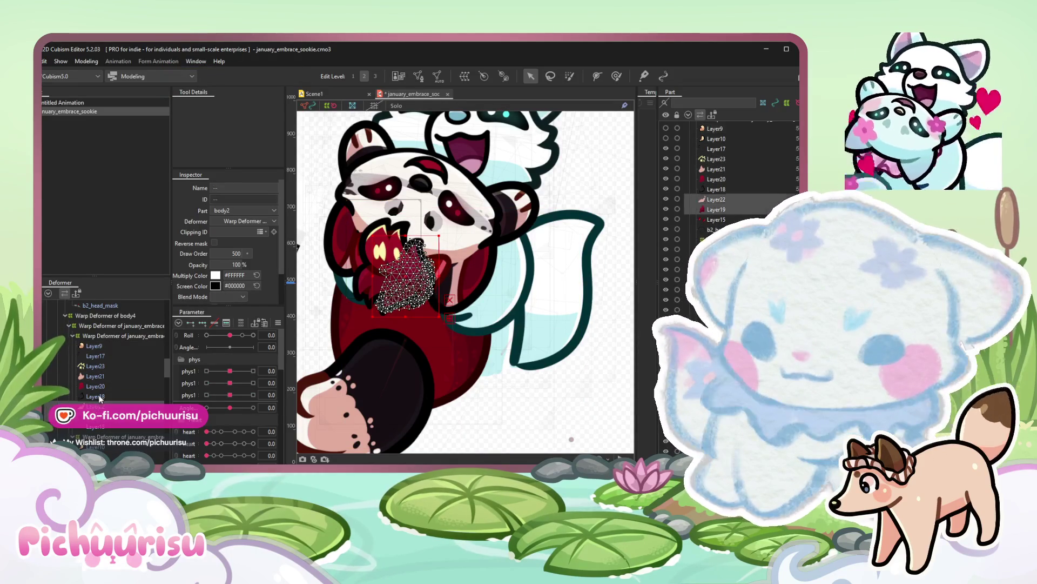
Move Layer18, Layer22 and Layer19 into the lower warp deformer, then select Layer15.
left_click(97, 369, "shift")
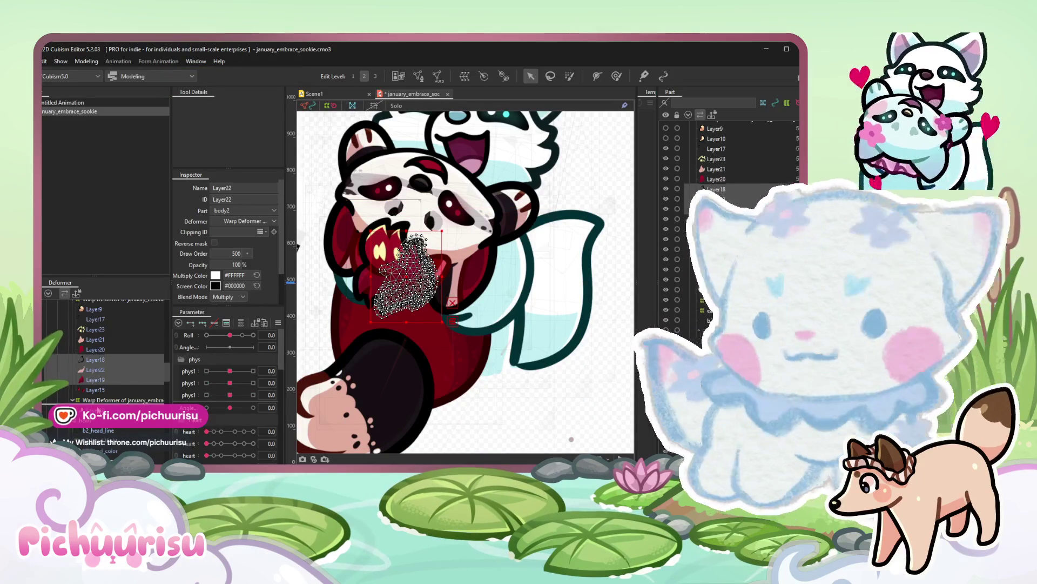
left_click_drag(96, 370, 114, 399)
left_click(105, 354)
scroll(394, 311, "up", 2)
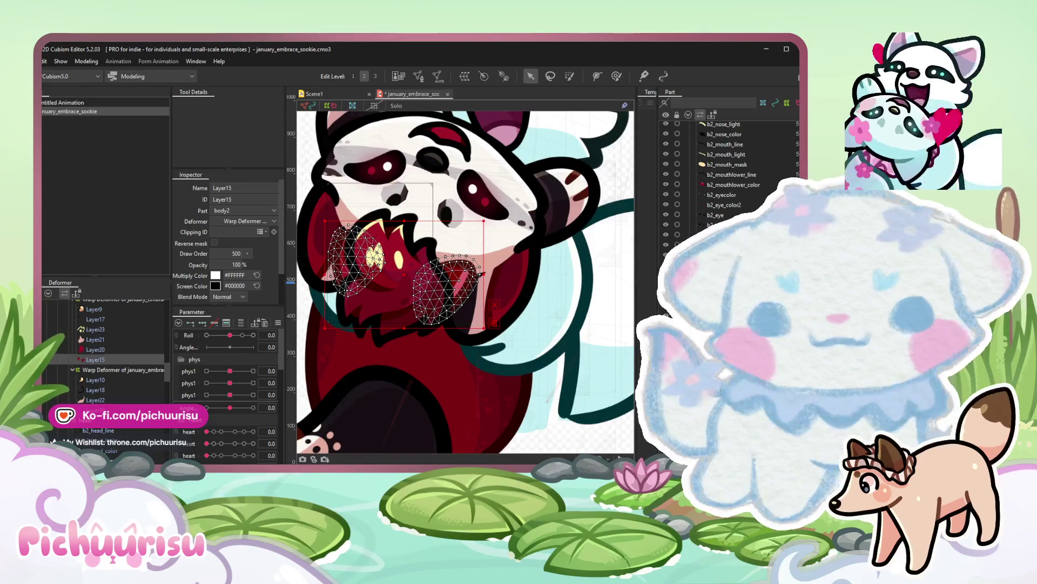
left_click(96, 308, "shift")
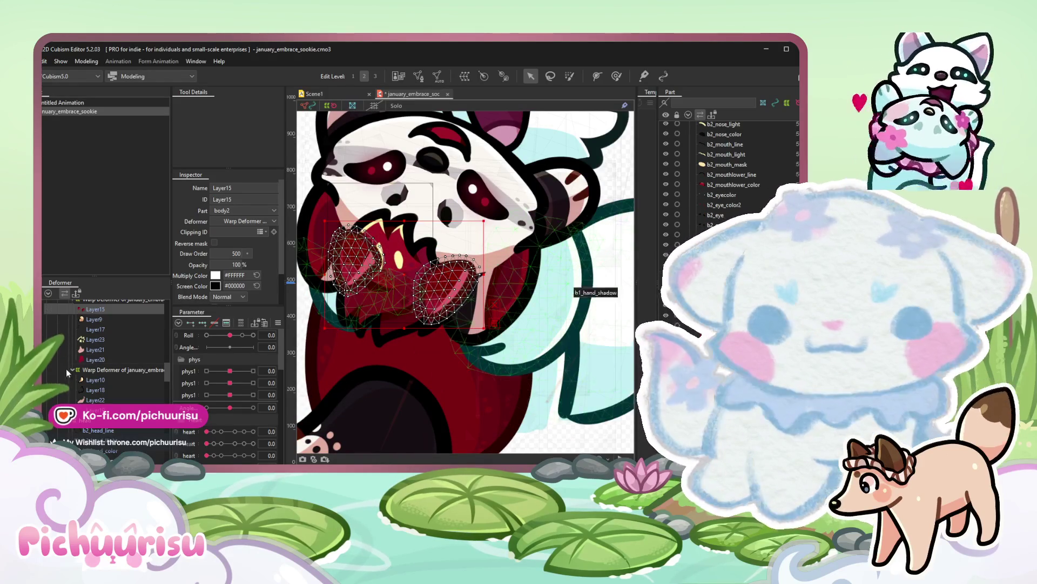
left_click(101, 354)
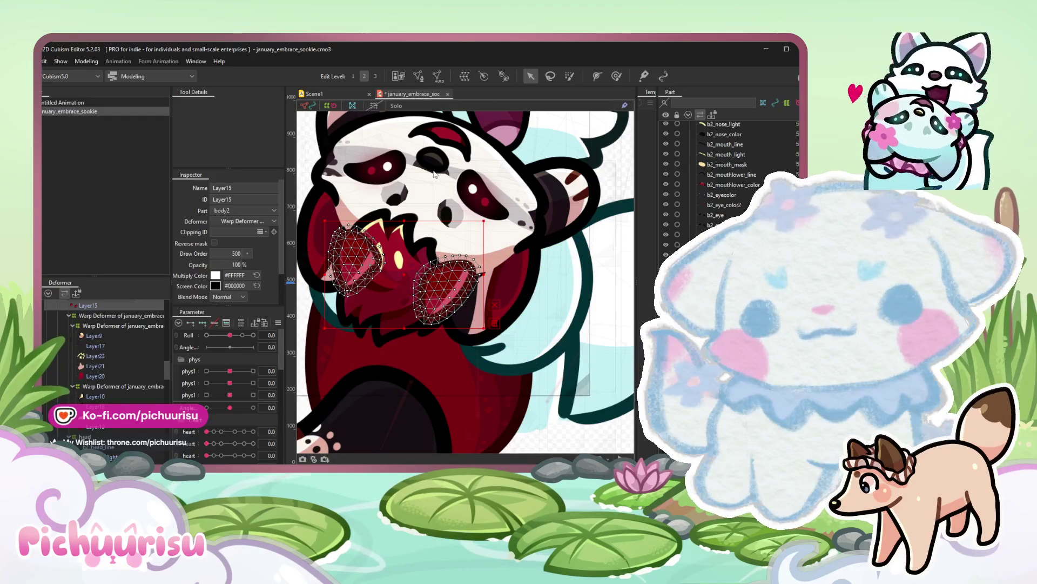
Delete the stray mesh vertices from both red paw pieces in Mesh Edit and apply the edits.
key("ctrl+e")
left_click_drag(389, 174, 300, 357)
key("Delete")
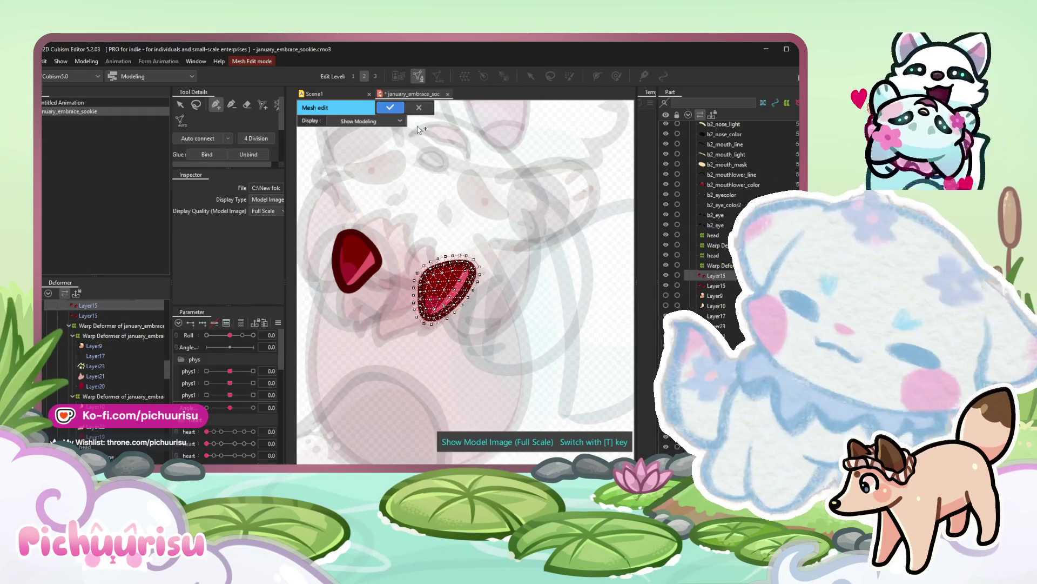
left_click(390, 107)
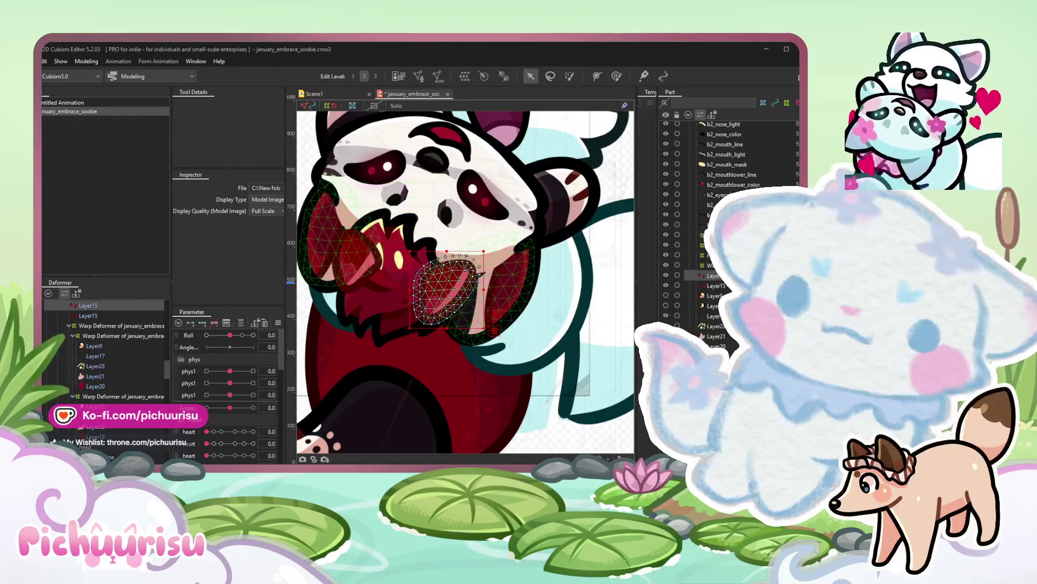
left_click(357, 259, "shift")
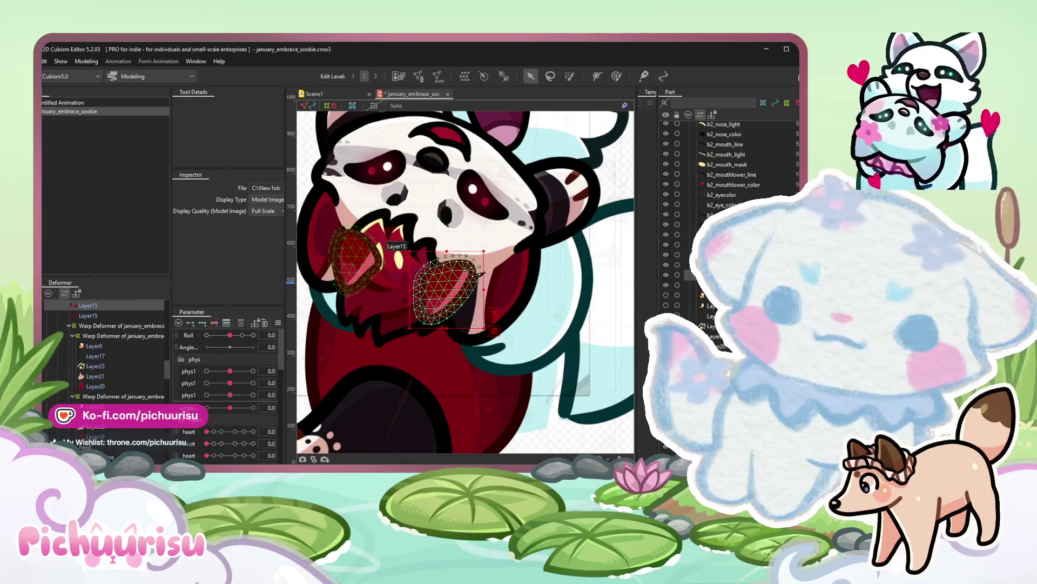
left_click(425, 78)
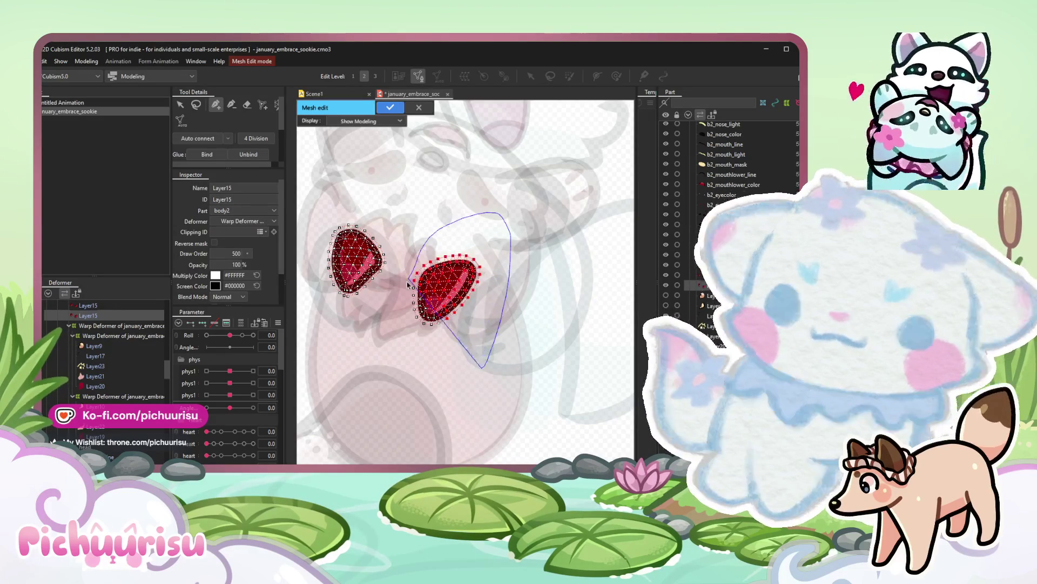
key("Delete")
left_click(393, 107)
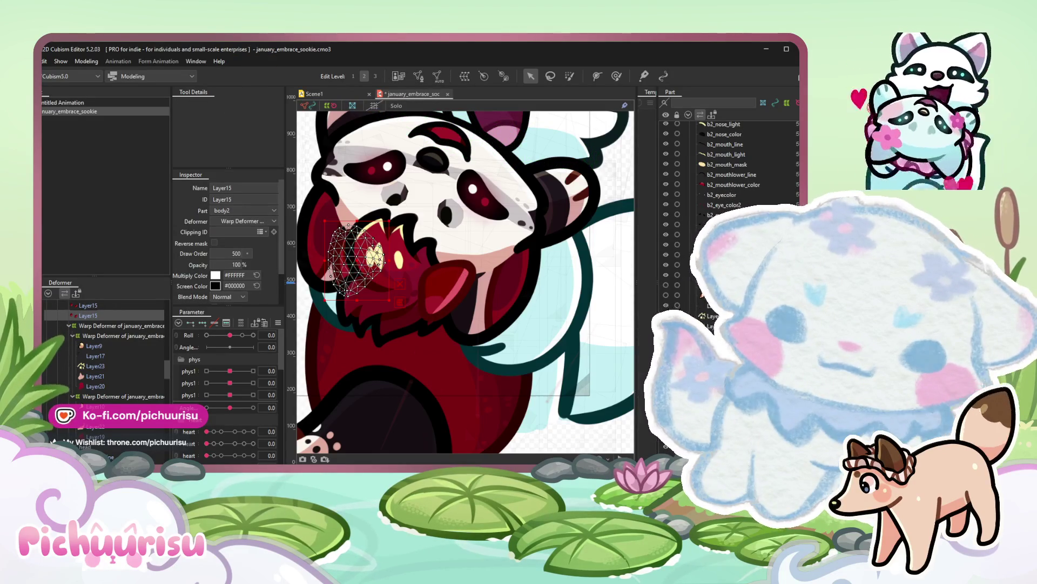
Nudge the red piece by the mouth and the Layer15 paw piece into position.
left_click(123, 315)
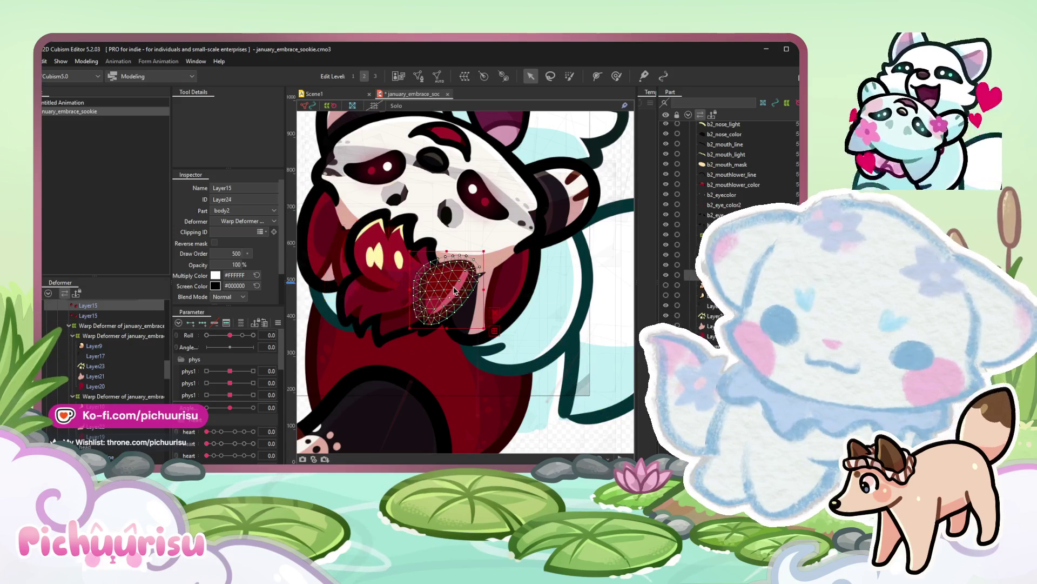
left_click_drag(444, 283, 456, 291)
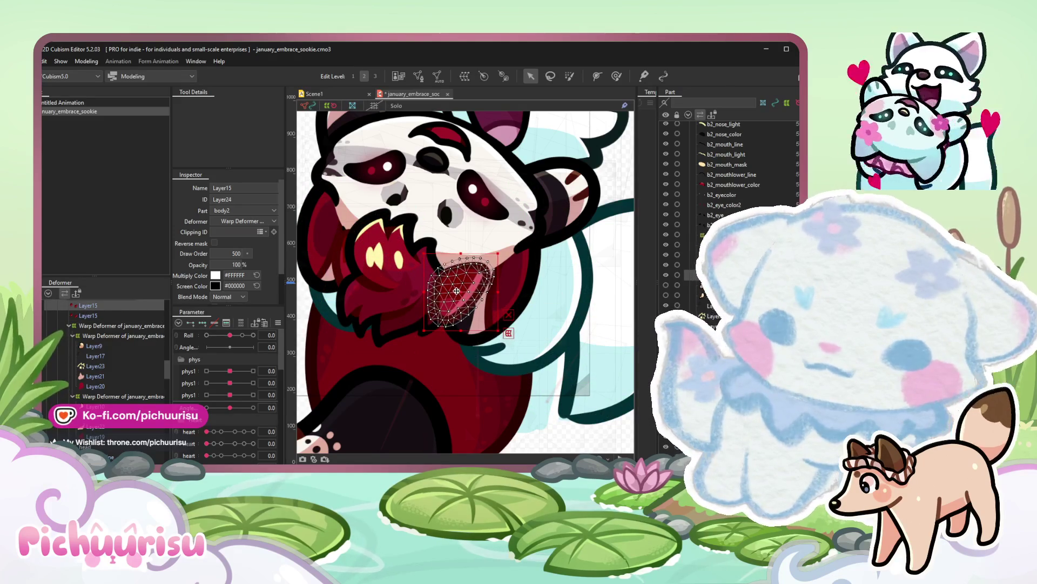
left_click_drag(509, 333, 503, 335)
left_click_drag(452, 300, 465, 282)
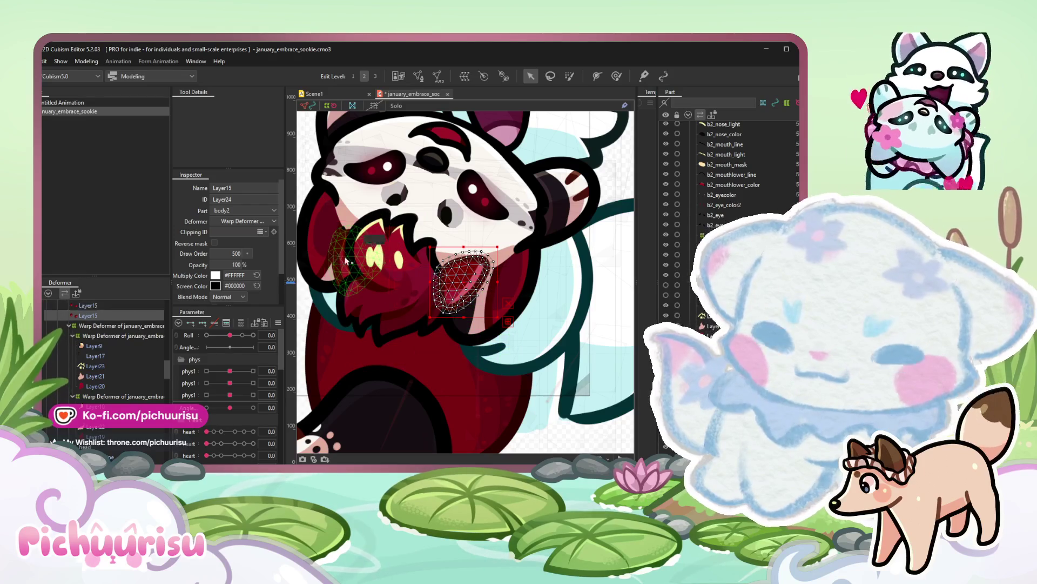
left_click(345, 260)
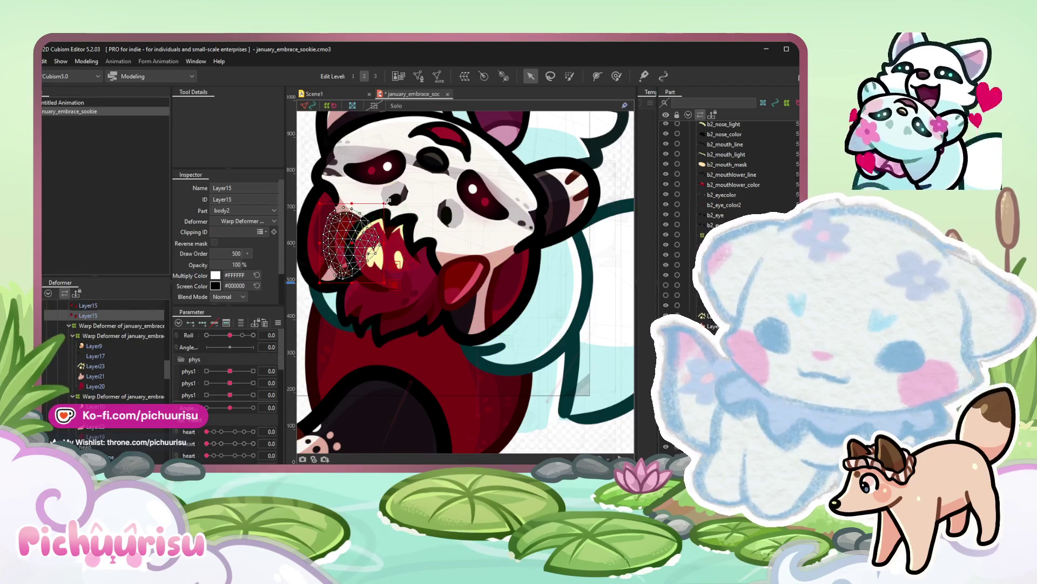
left_click_drag(389, 200, 395, 217)
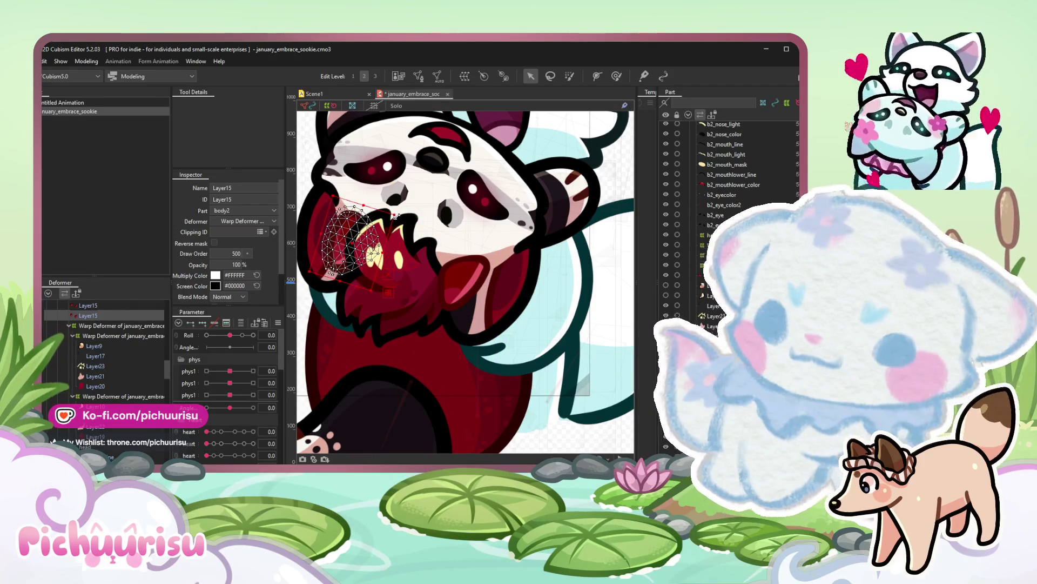
left_click_drag(349, 244, 350, 245)
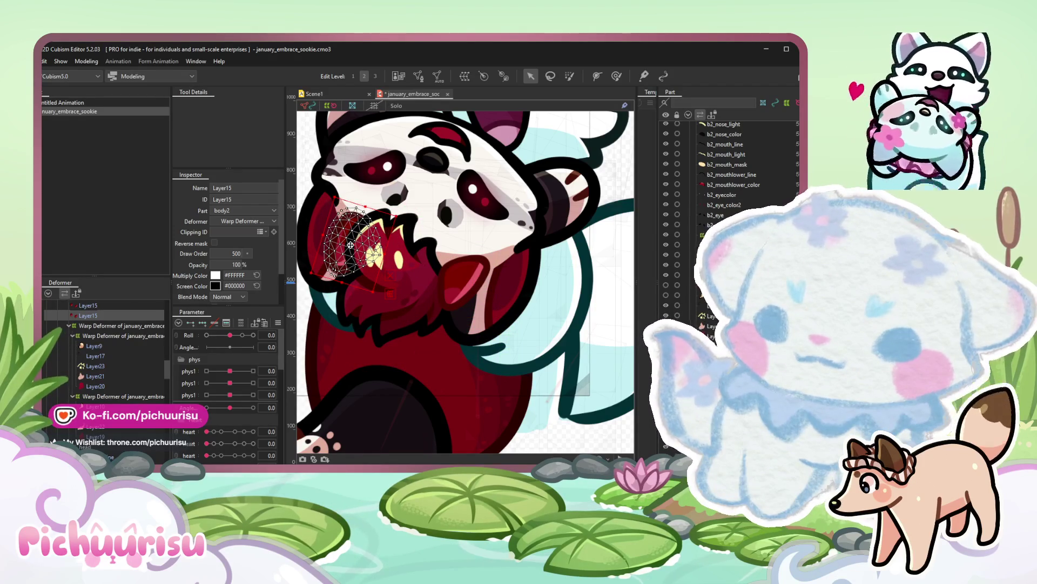
Brush-reshape both hand meshes beside the panda's mouth and return to the Selection tool.
left_click(462, 279, "shift")
left_click(617, 76)
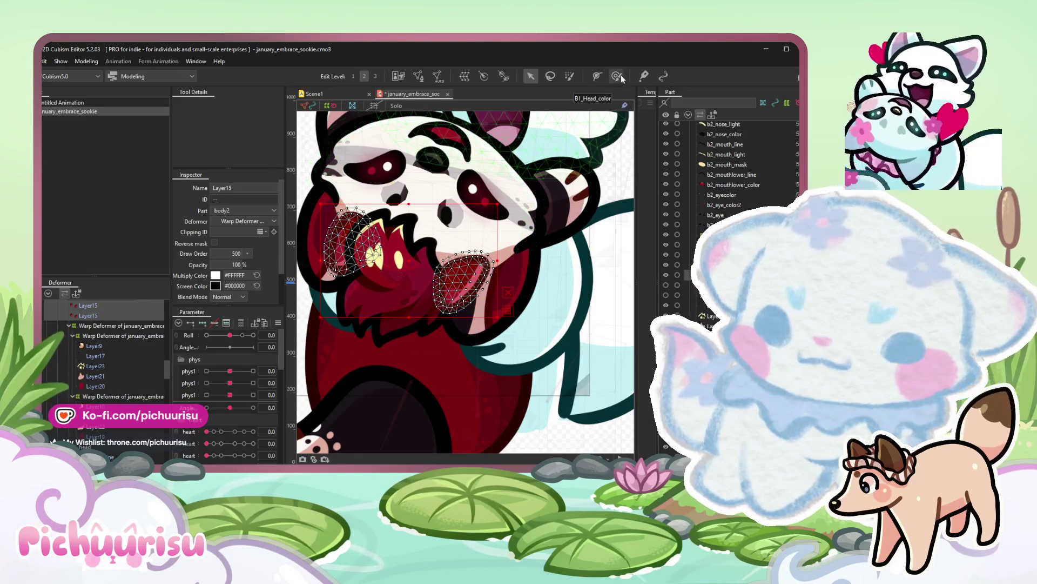
scroll(481, 234, "up", 3)
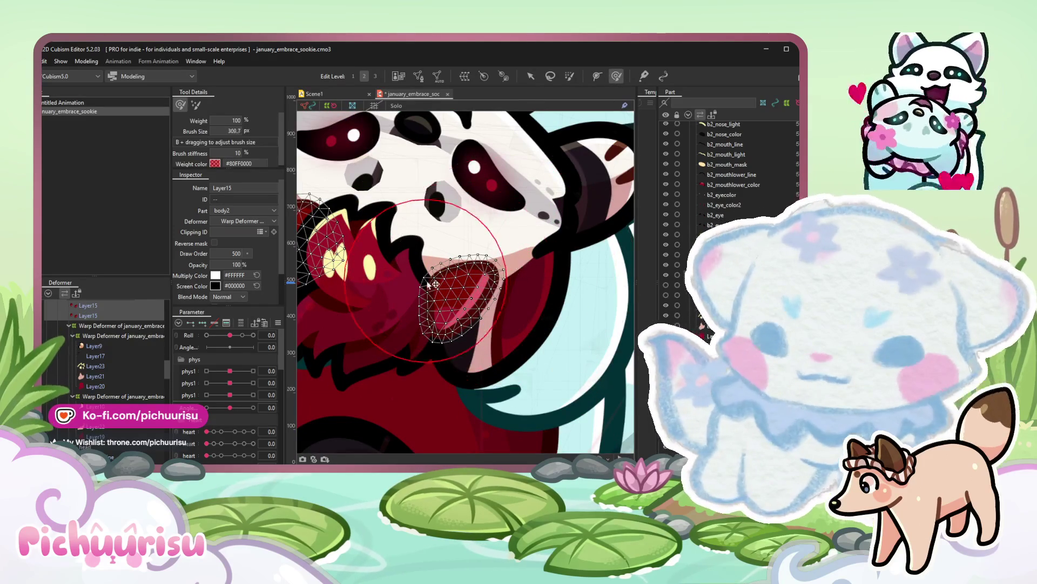
mouse_move(463, 283)
left_mouse_down()
mouse_move(511, 288)
mouse_move(515, 261)
left_mouse_up()
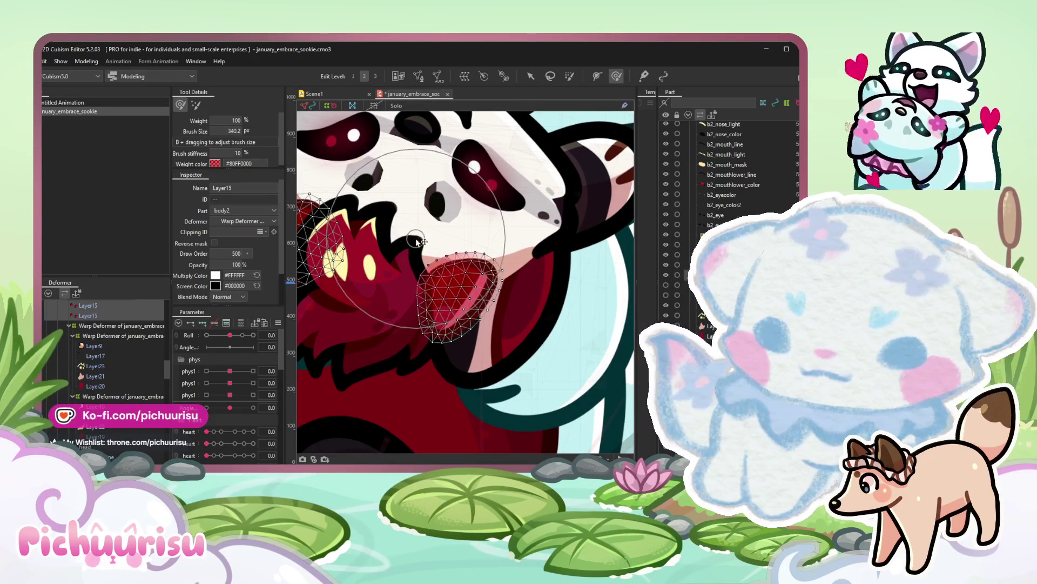
scroll(454, 324, "down", 3)
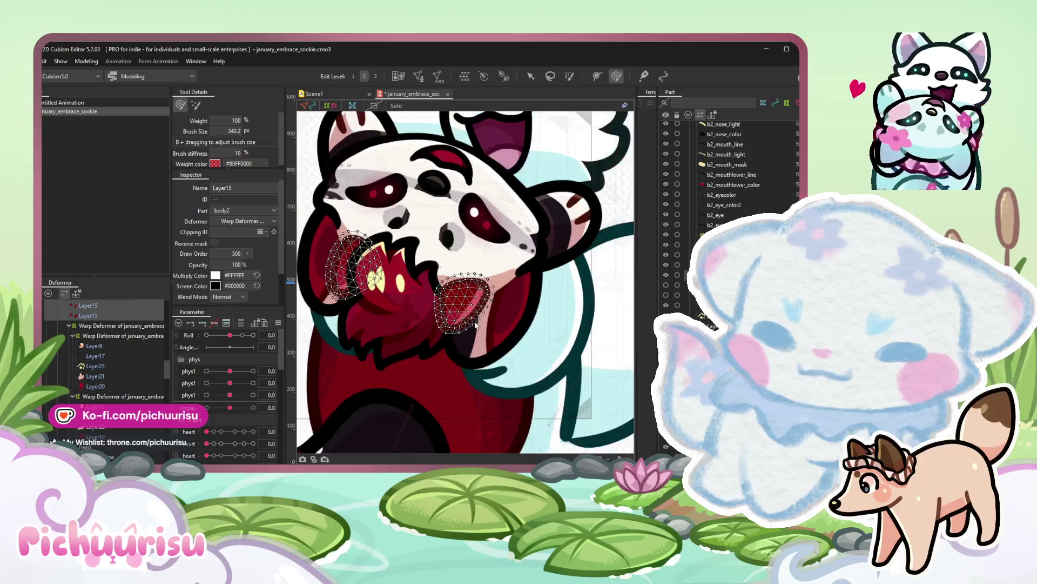
scroll(325, 292, "up", 3)
scroll(389, 259, "down", 2)
left_click_drag(349, 203, 350, 207)
scroll(350, 205, "down", 4)
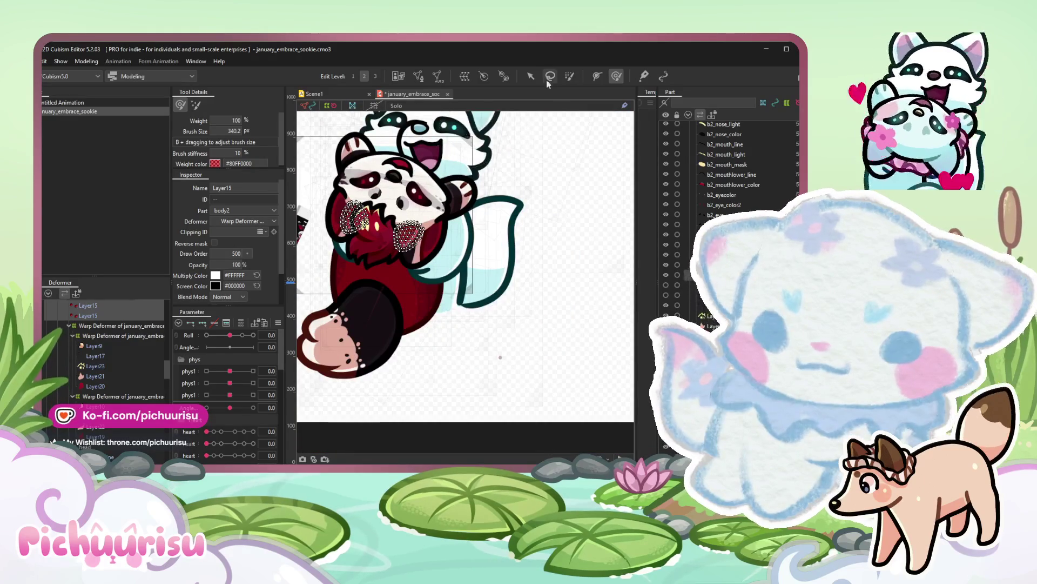
left_click(530, 76)
left_click(545, 369)
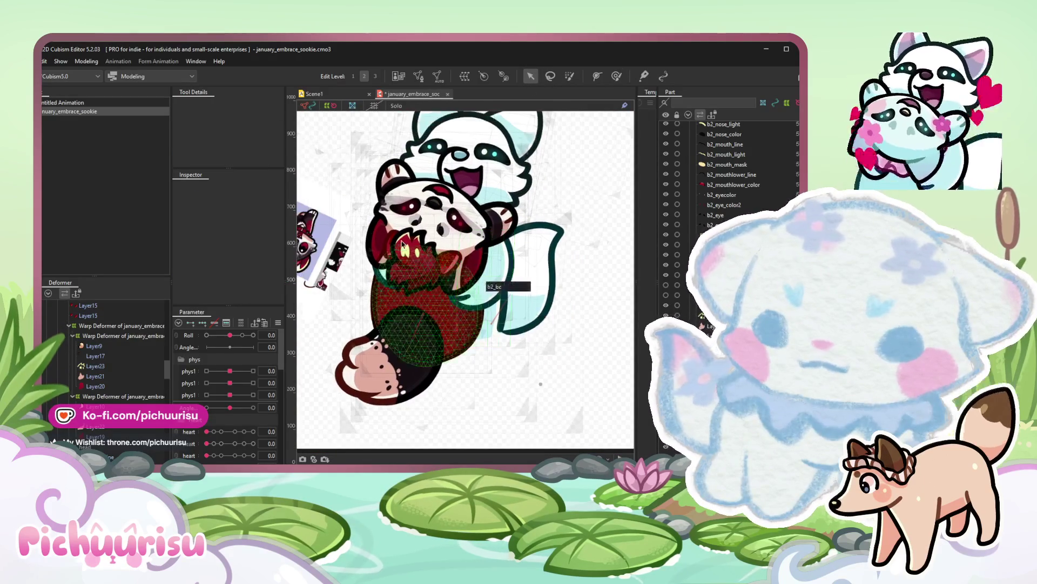
scroll(416, 235, "up", 6)
Move the Layer15 mesh beside the other hand, then select the b2_head_mask mesh.
left_click(416, 235)
scroll(416, 235, "down", 4)
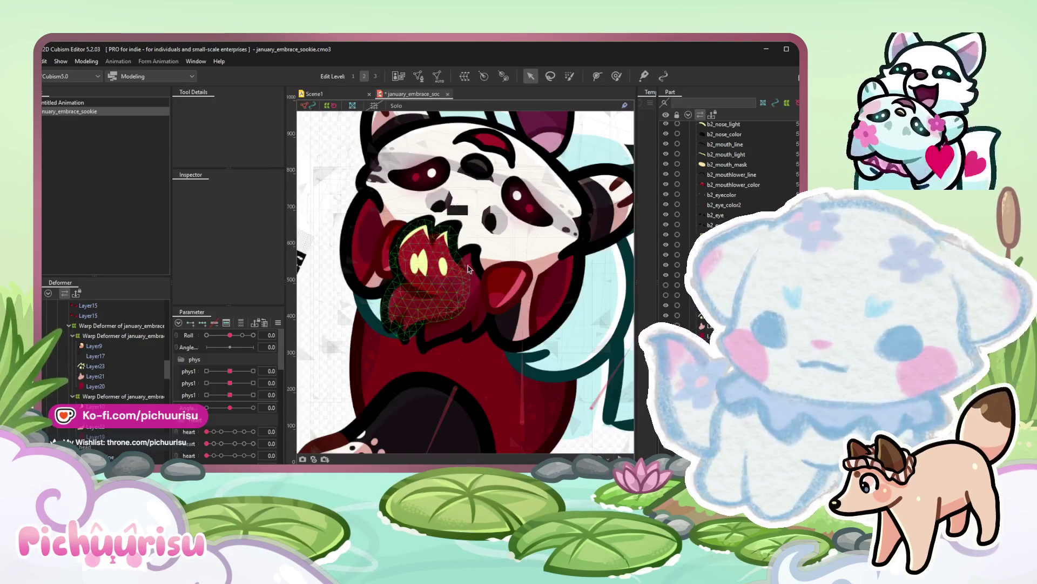
left_click(513, 287)
scroll(514, 286, "up", 4)
mouse_move(512, 287)
left_mouse_down()
mouse_move(357, 236)
mouse_move(337, 301)
left_mouse_up()
key("g")
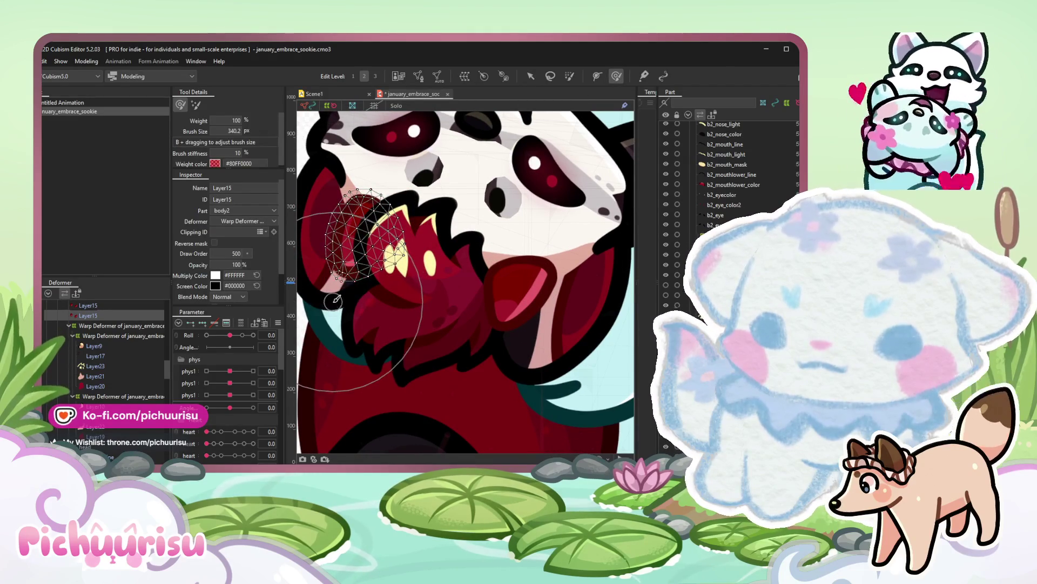
scroll(390, 267, "down", 5)
key("a")
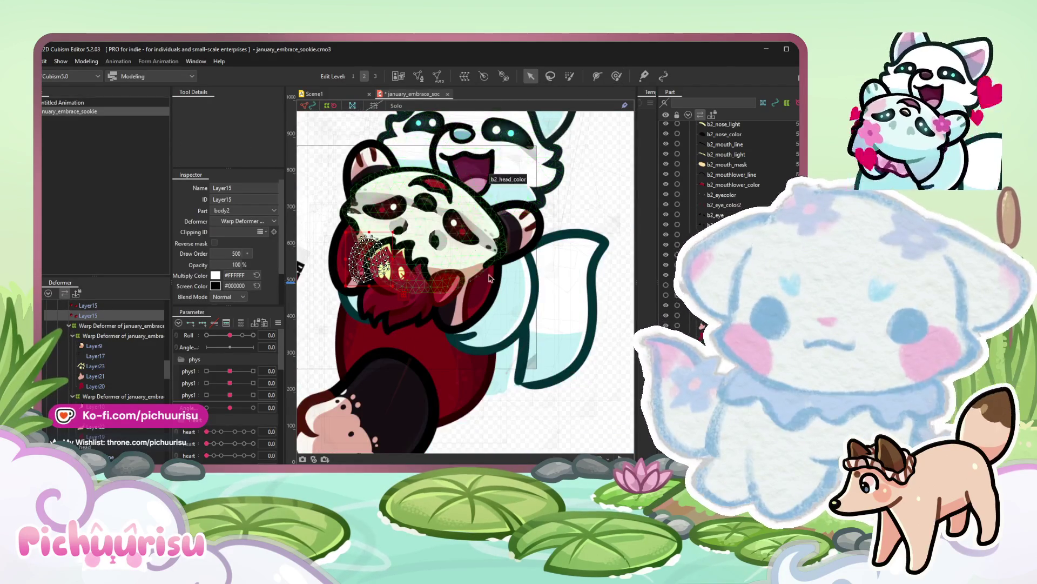
scroll(422, 244, "up", 5)
left_click(422, 186)
left_click(86, 61)
mouse_move(95, 144)
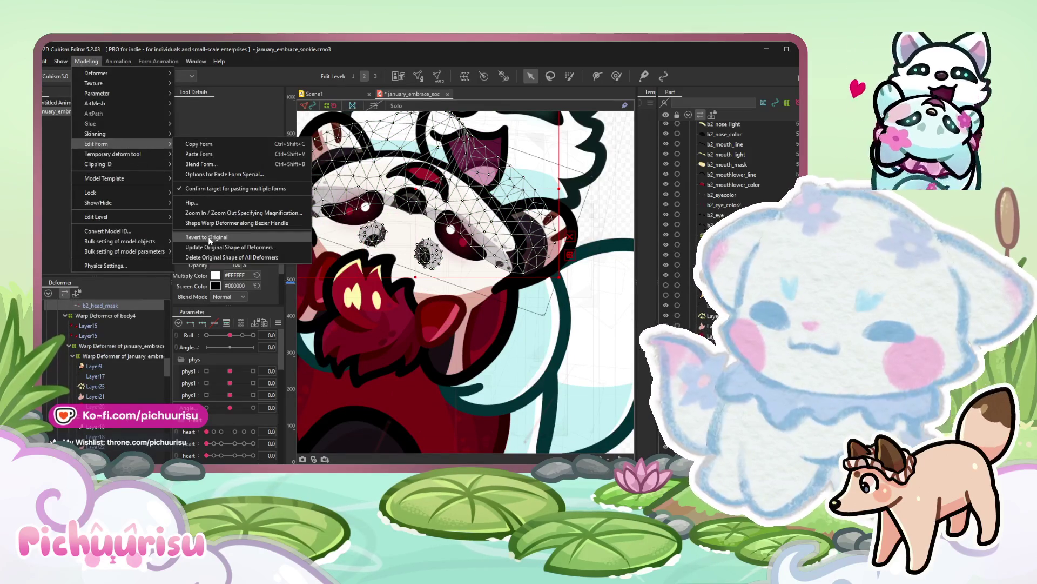
Revert b2_head_mask to its original form and drag the reference image off the canvas left.
left_click(209, 237)
left_click(88, 63)
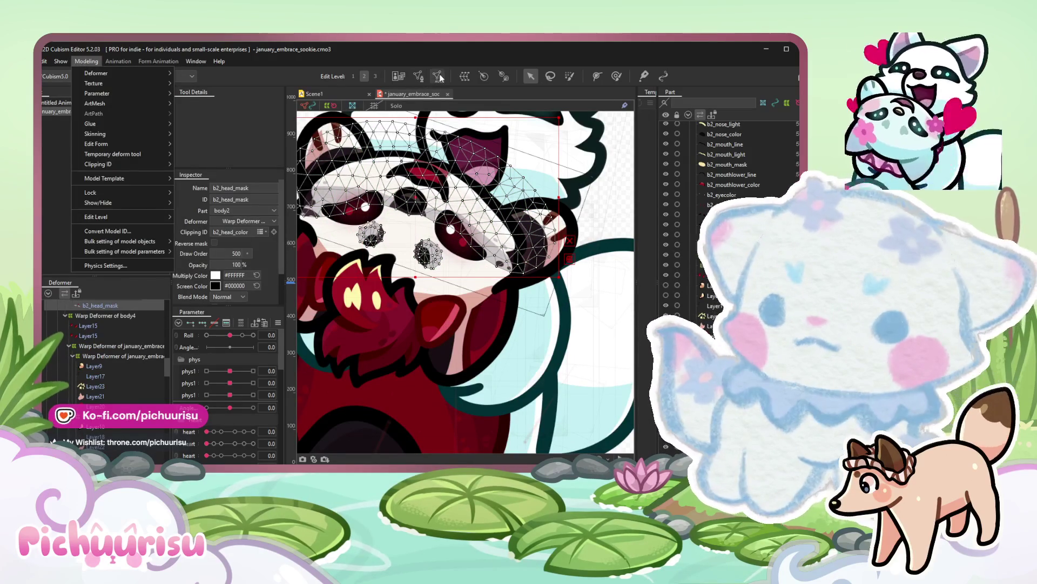
key("Escape")
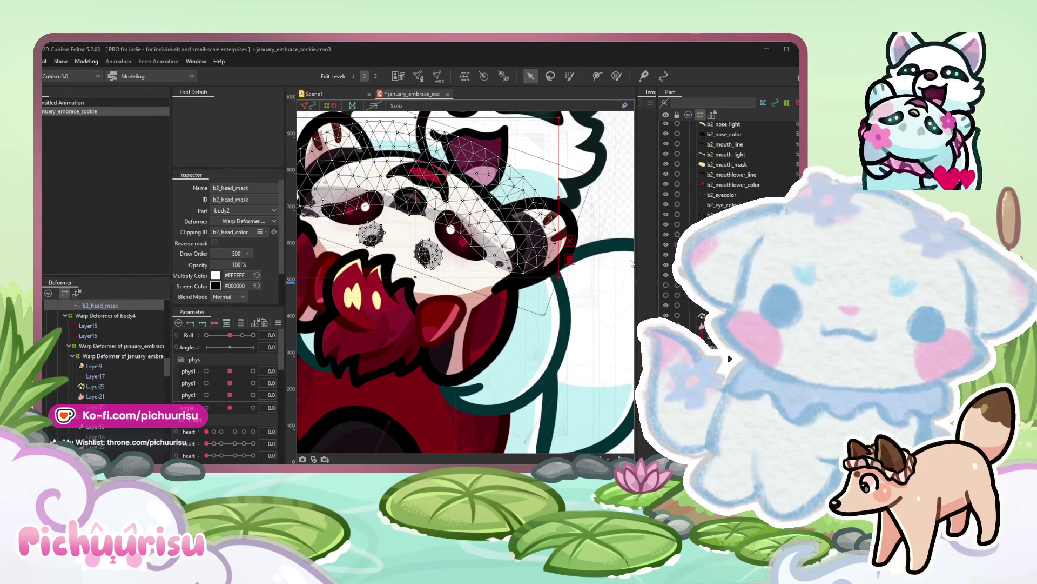
scroll(528, 258, "down", 2)
scroll(528, 257, "down", 2)
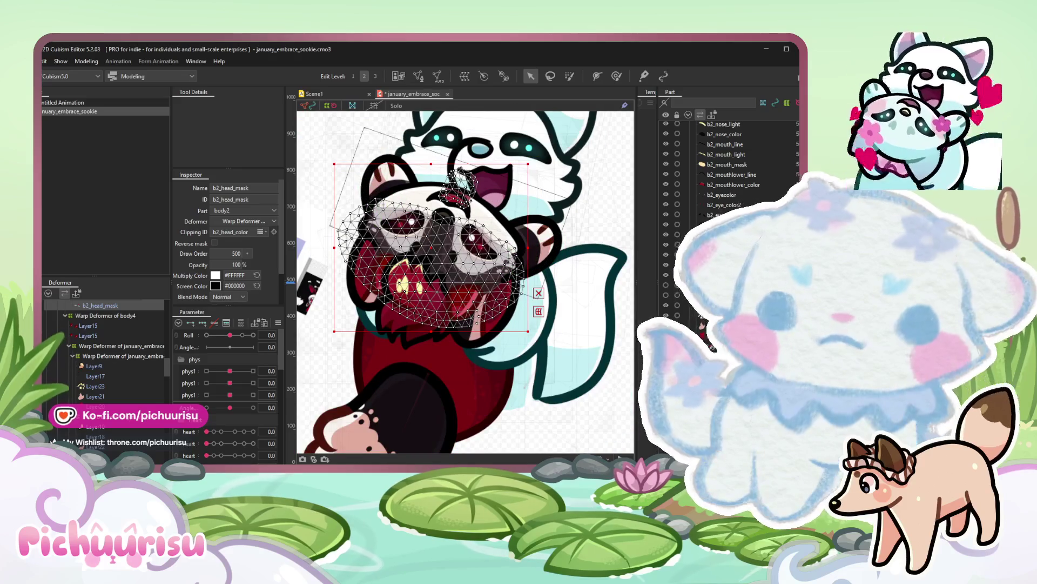
left_click(586, 384)
scroll(586, 382, "down", 2)
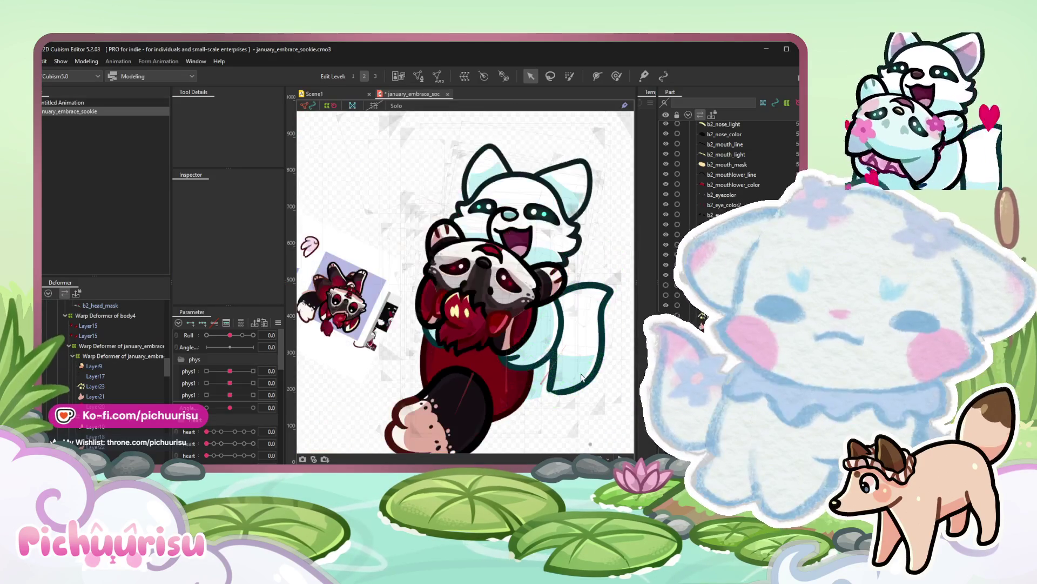
scroll(585, 357, "down", 2)
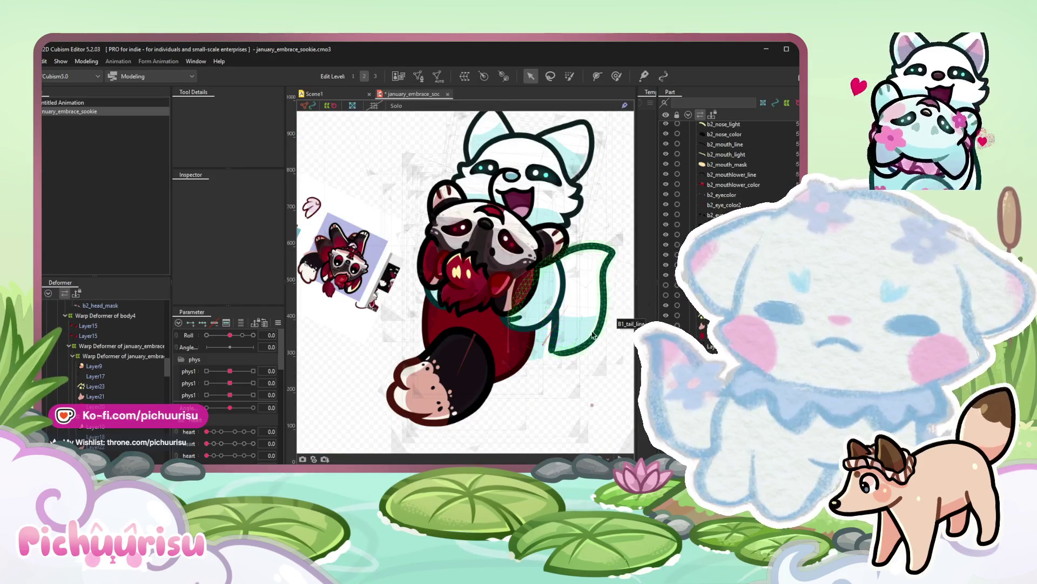
left_click(380, 261)
left_click_drag(380, 261, 243, 267)
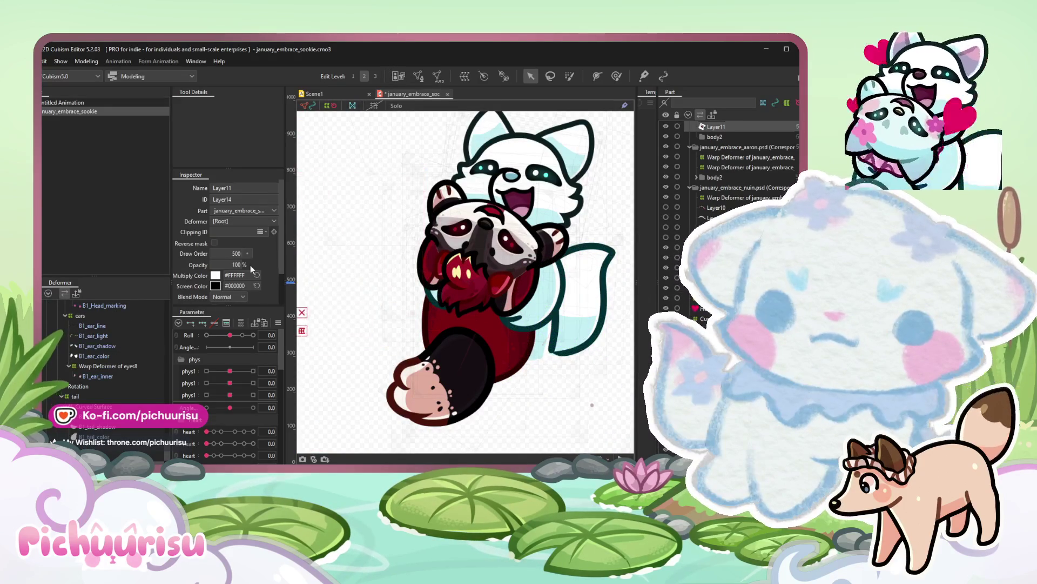
Set Roll to 10 and make the Layer23 heart highlight Additive at 20% opacity.
left_click_drag(220, 335, 254, 335)
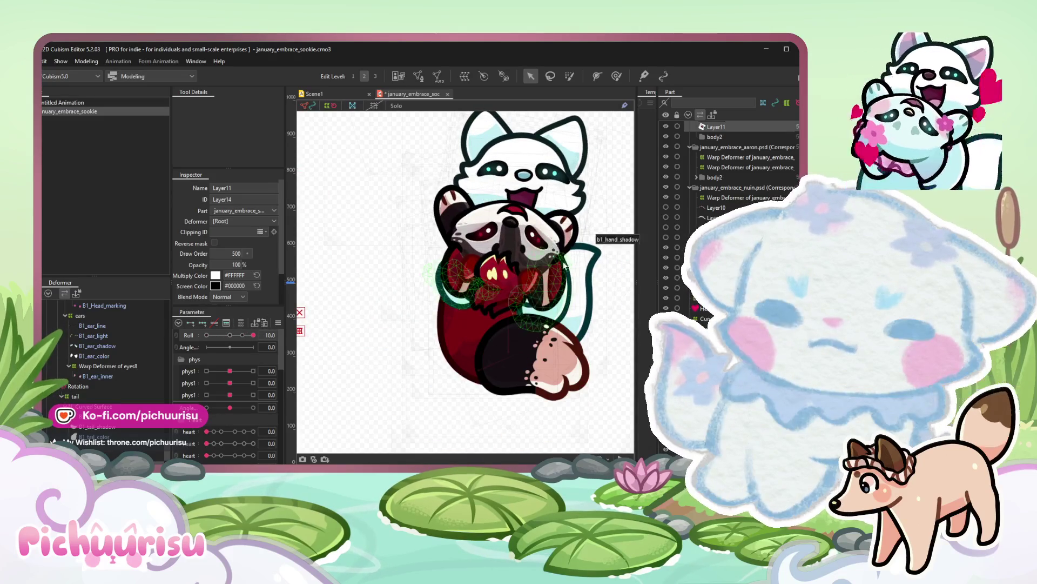
scroll(487, 259, "up", 3)
scroll(454, 267, "up", 3)
left_click(375, 254)
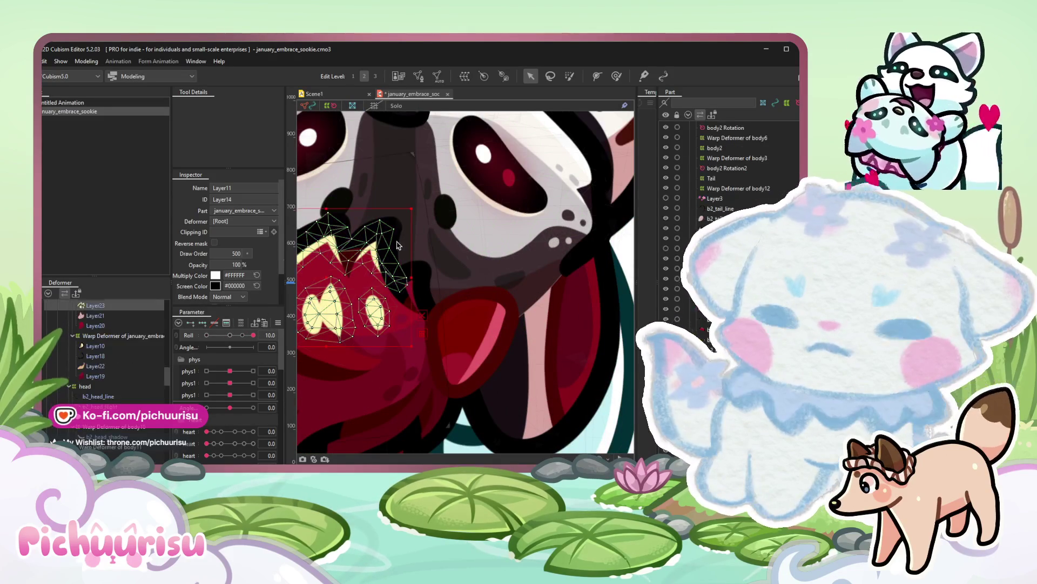
left_click(229, 259)
left_click(224, 280)
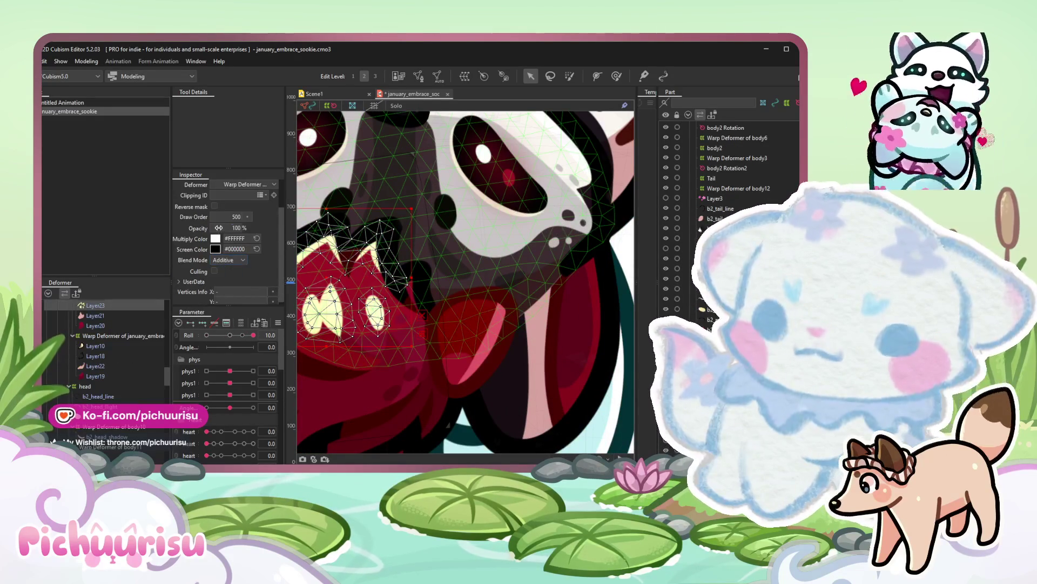
type("20")
key("Return")
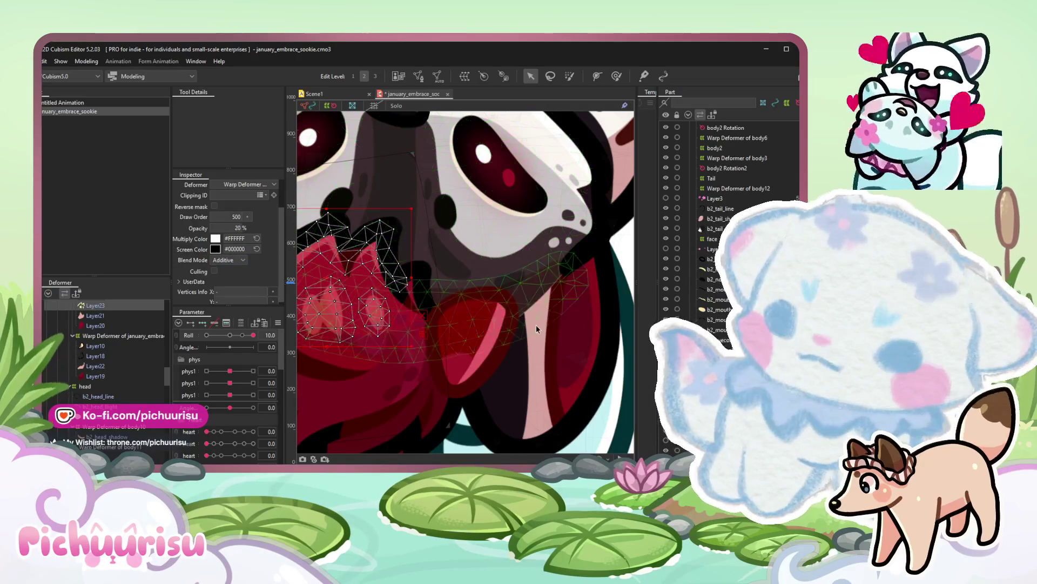
scroll(536, 324, "down", 3)
Soft-select and reshape the head warp over the heart at Roll 10, checking Roll -10 and 5.7.
left_click(122, 349)
mouse_move(230, 336)
left_mouse_down()
mouse_move(217, 341)
mouse_move(251, 335)
left_mouse_up()
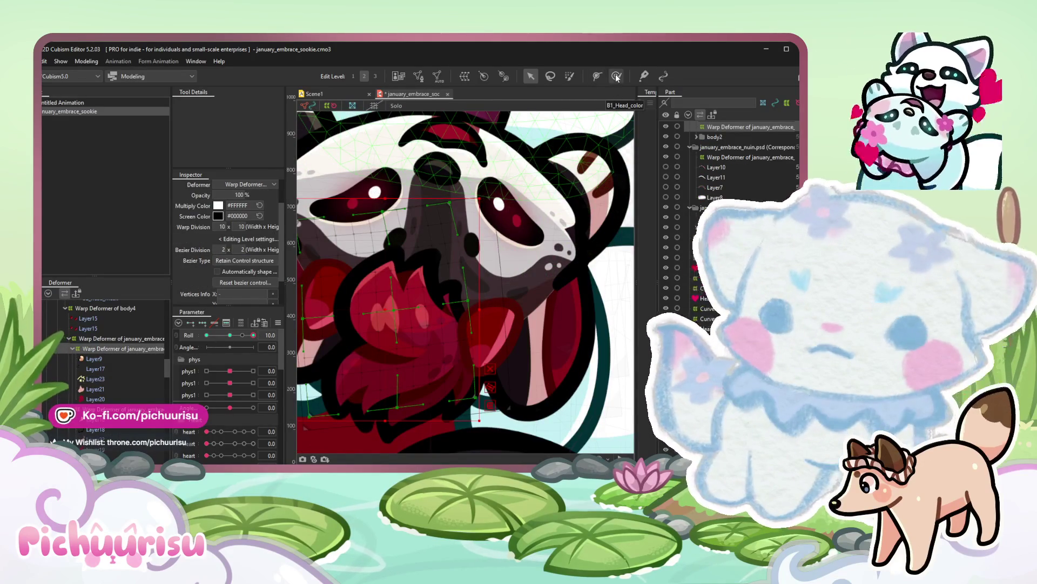
left_click(617, 76)
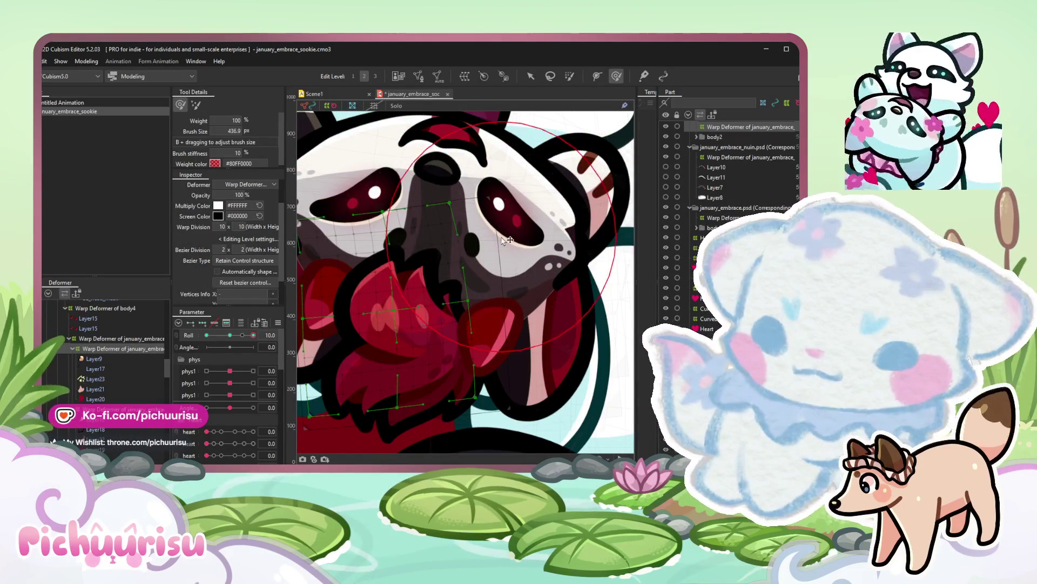
left_click_drag(422, 243, 392, 286)
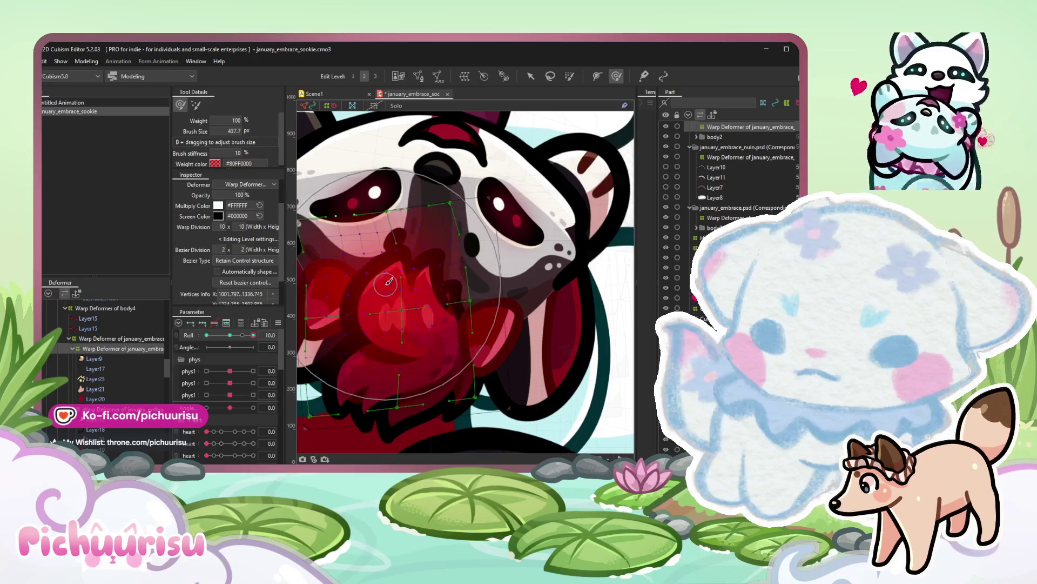
left_click_drag(391, 286, 474, 308)
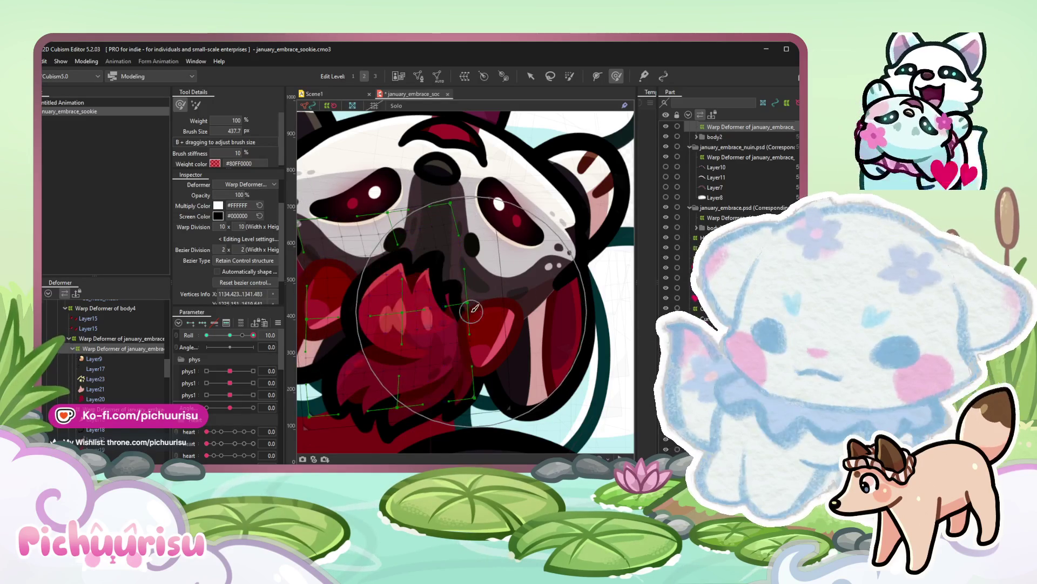
left_click(207, 335)
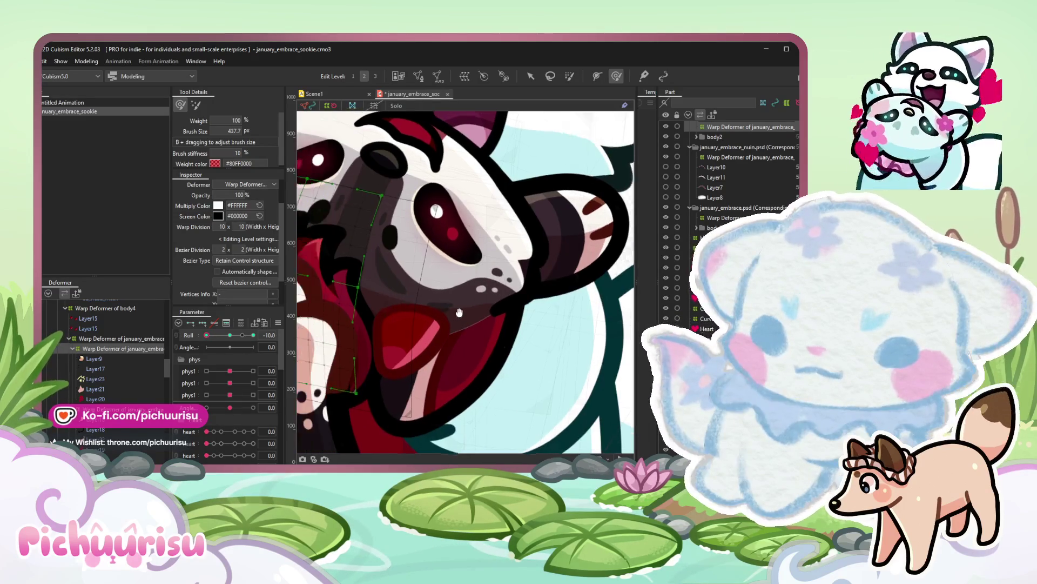
scroll(414, 217, "down", 3)
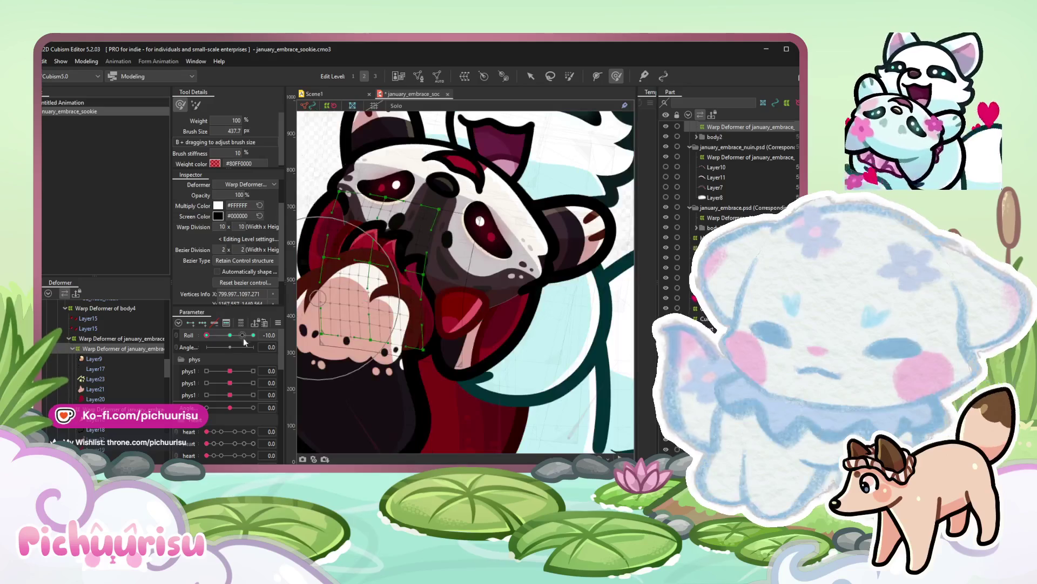
left_click(276, 335)
mouse_move(254, 334)
left_mouse_down()
mouse_move(182, 335)
mouse_move(243, 334)
mouse_move(233, 335)
left_mouse_up()
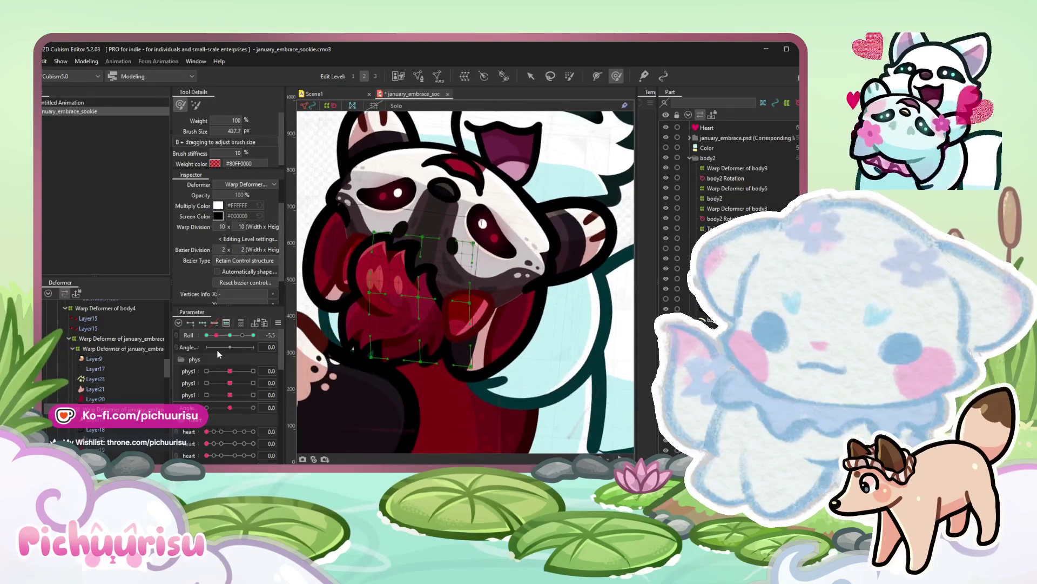
Duplicate the b2_head_color mesh with copy and paste.
left_click(530, 76)
scroll(487, 243, "up", 3)
scroll(487, 243, "up", 3)
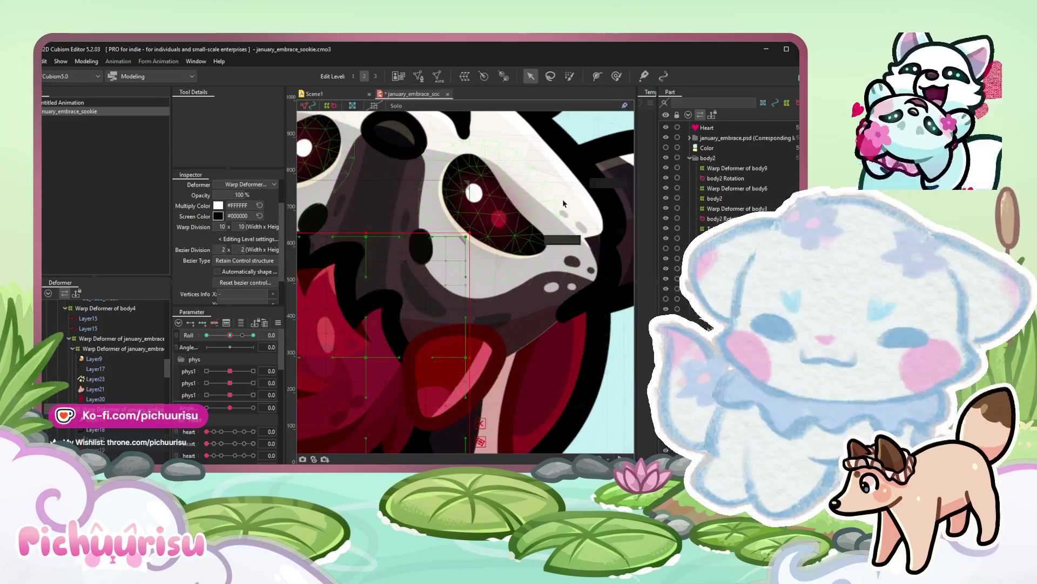
left_click(564, 198)
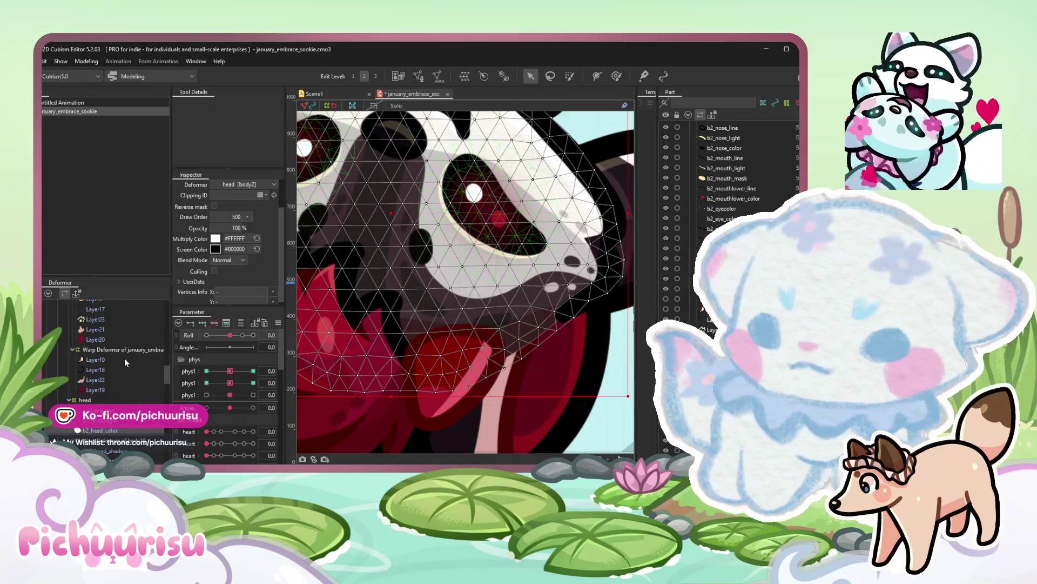
scroll(124, 358, "down", 2)
key("ctrl+c")
key("ctrl+v")
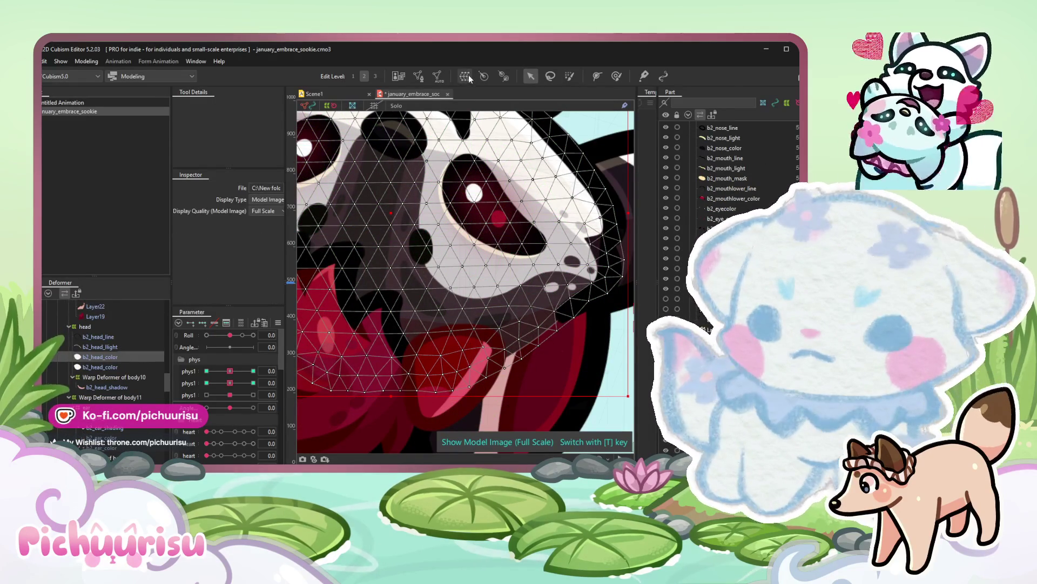
Clip b2_head_shadow to b2_head_color2 and pick the body10 warp deformer for brush warping.
left_click(113, 397)
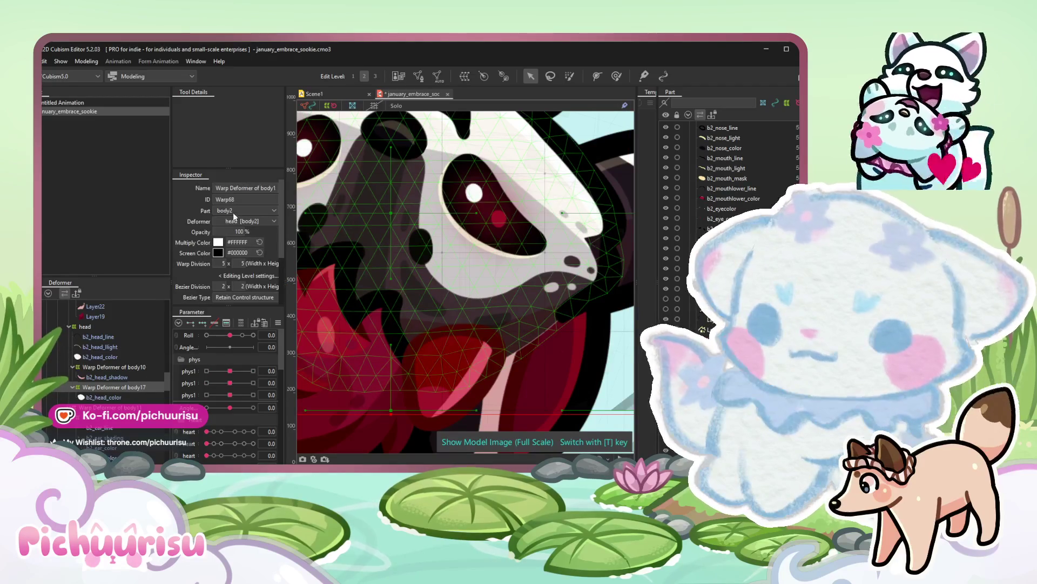
left_click(95, 397)
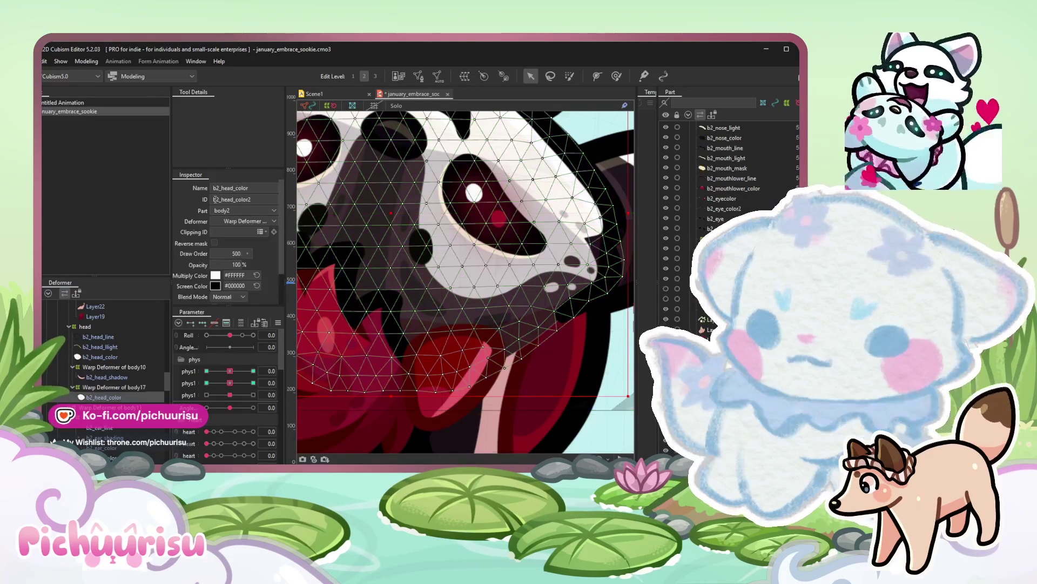
left_click(101, 378)
type("b2_head_color2")
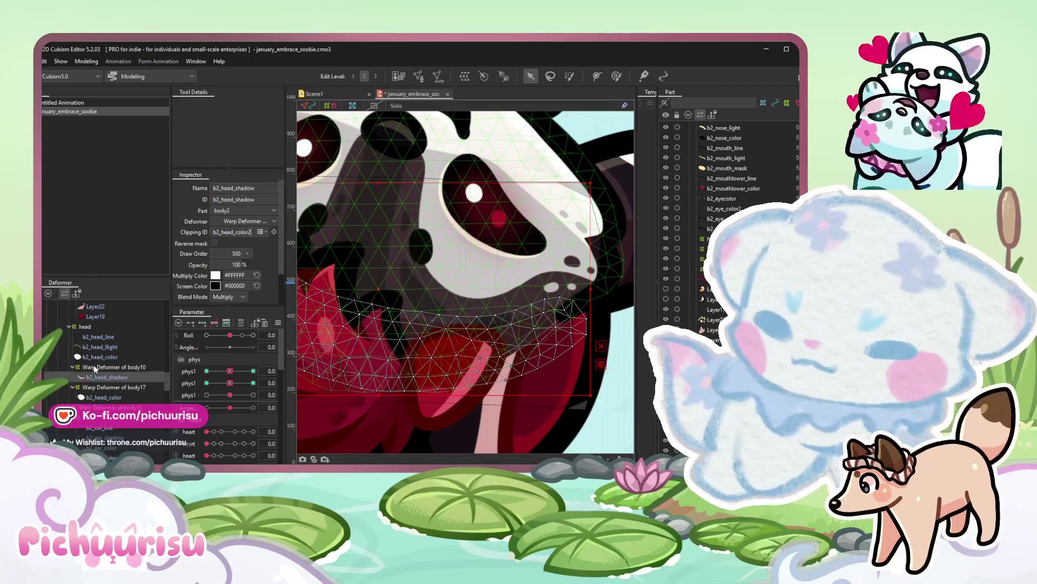
left_click(106, 366)
left_click(616, 75)
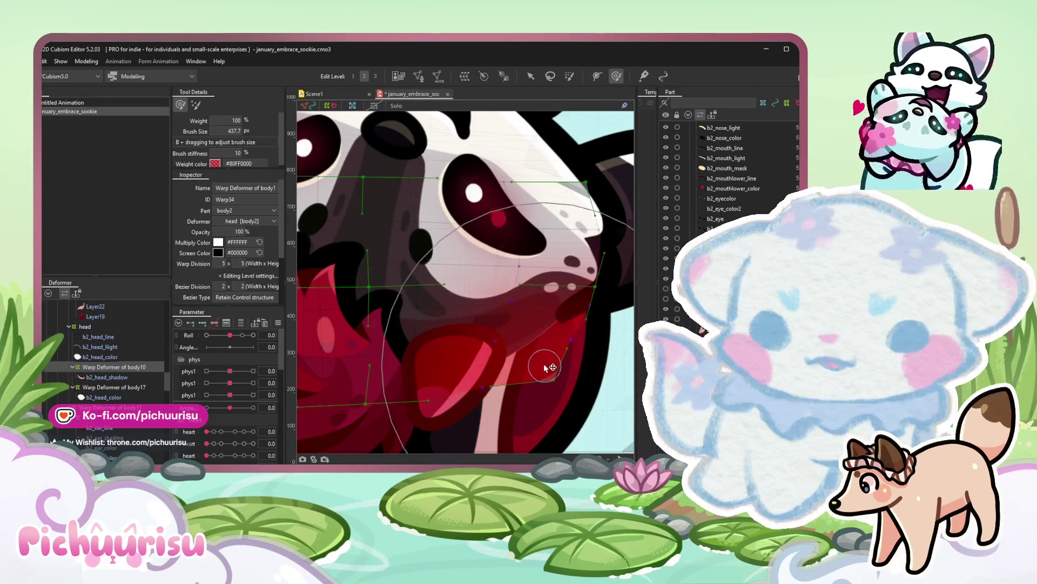
mouse_move(573, 395)
left_mouse_down()
mouse_move(565, 377)
mouse_move(503, 340)
left_mouse_up()
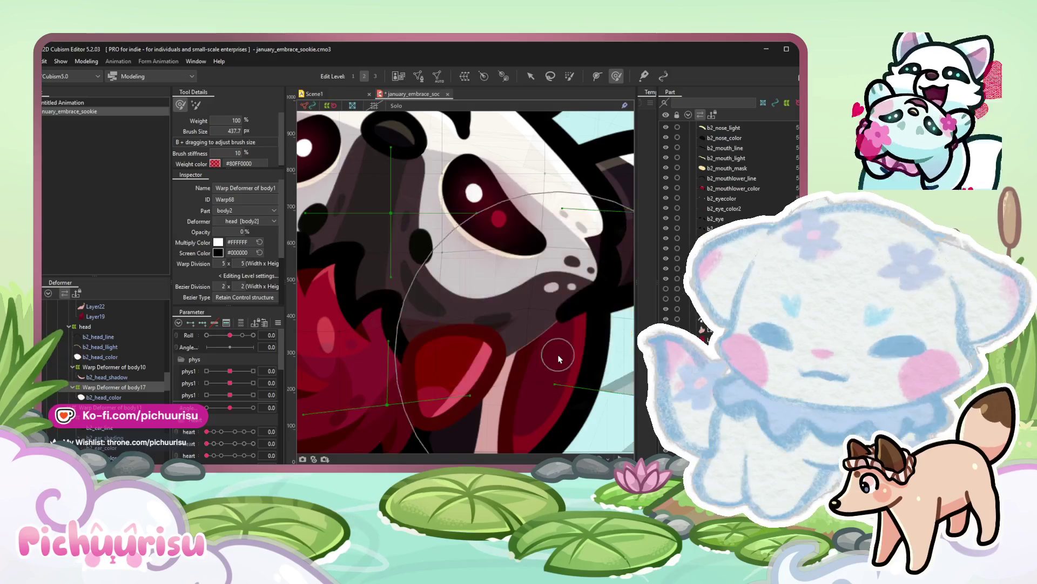
scroll(503, 325, "up", 3)
left_click(541, 363)
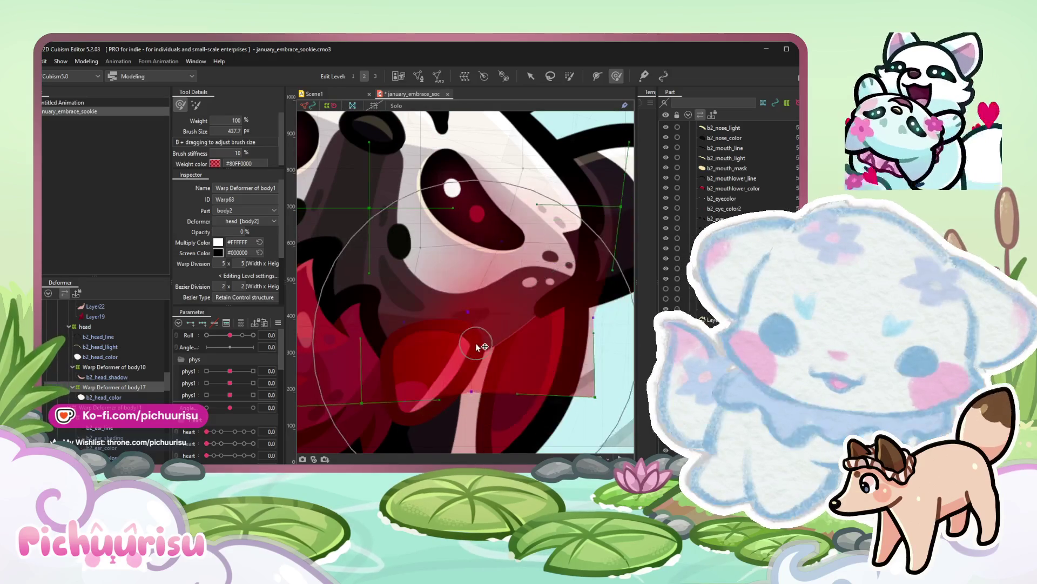
left_click_drag(519, 324, 437, 340)
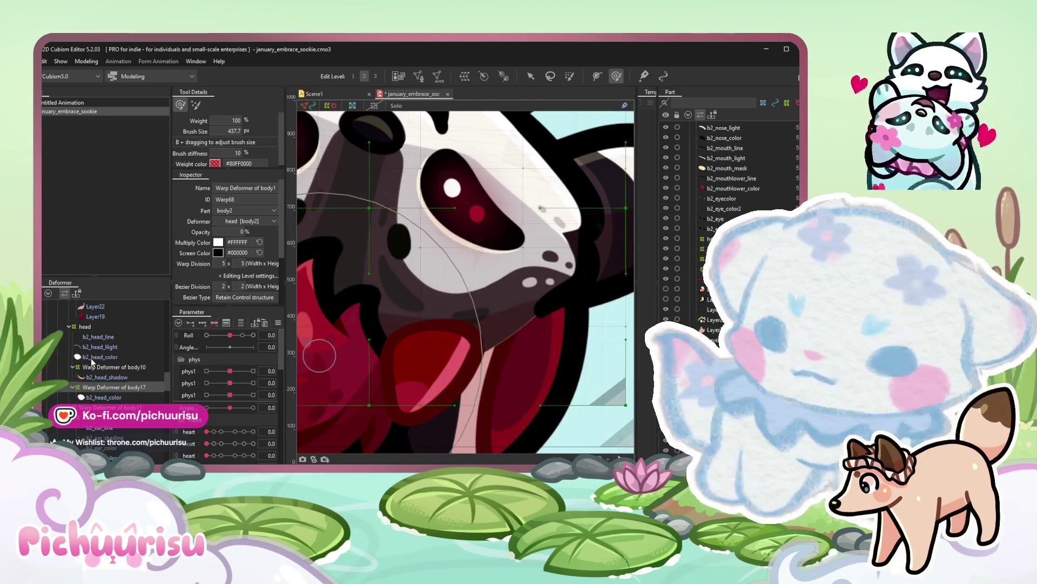
left_click(318, 357)
left_click(551, 361)
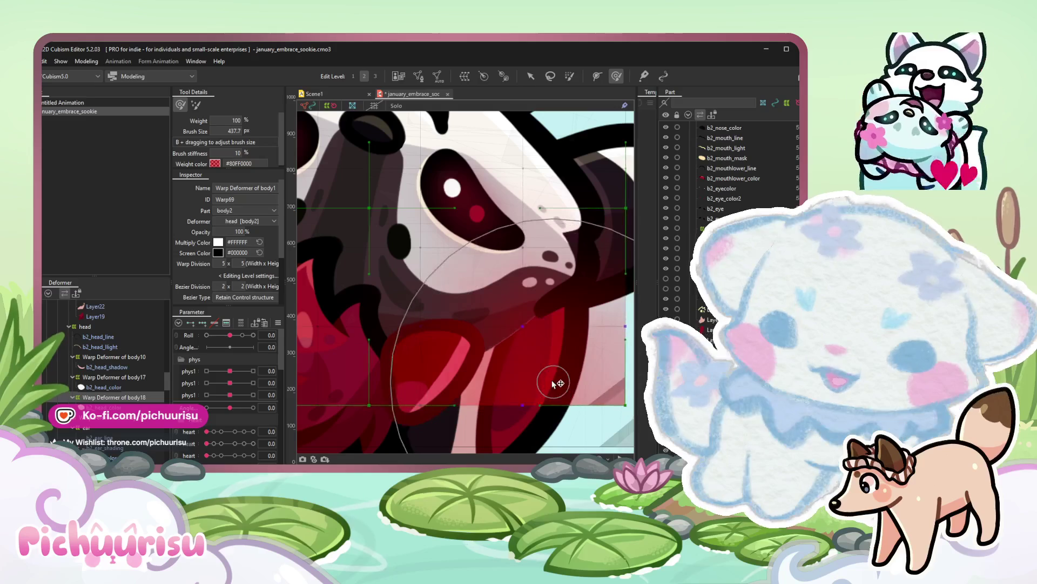
scroll(532, 366, "down", 3)
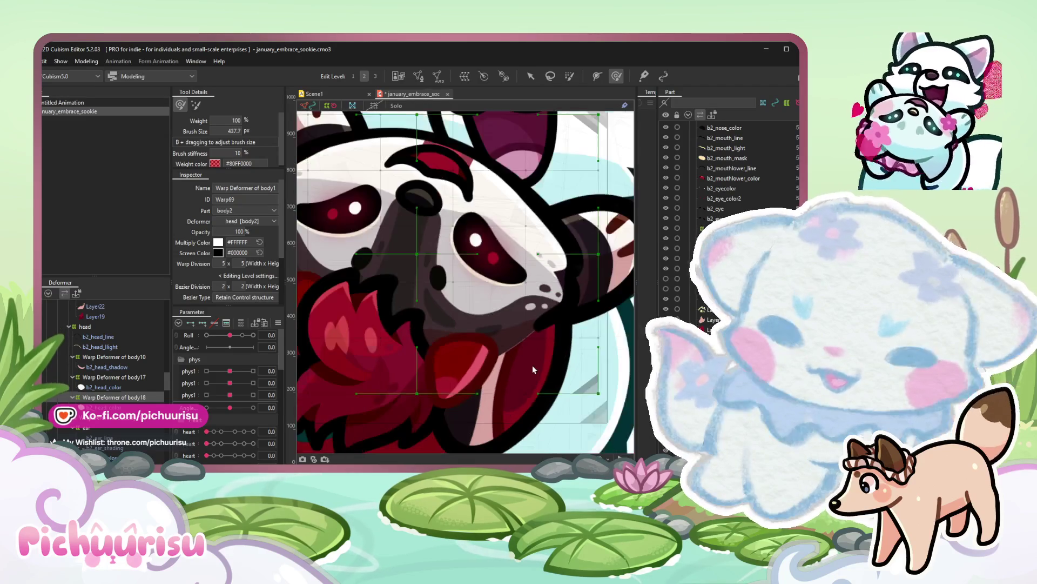
scroll(533, 364, "up", 2)
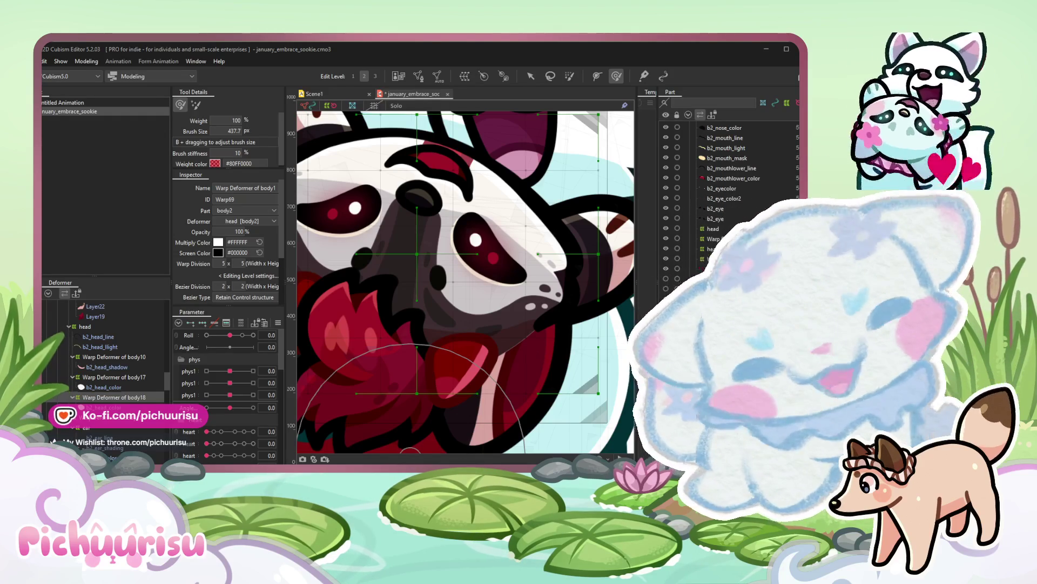
scroll(478, 312, "down", 5)
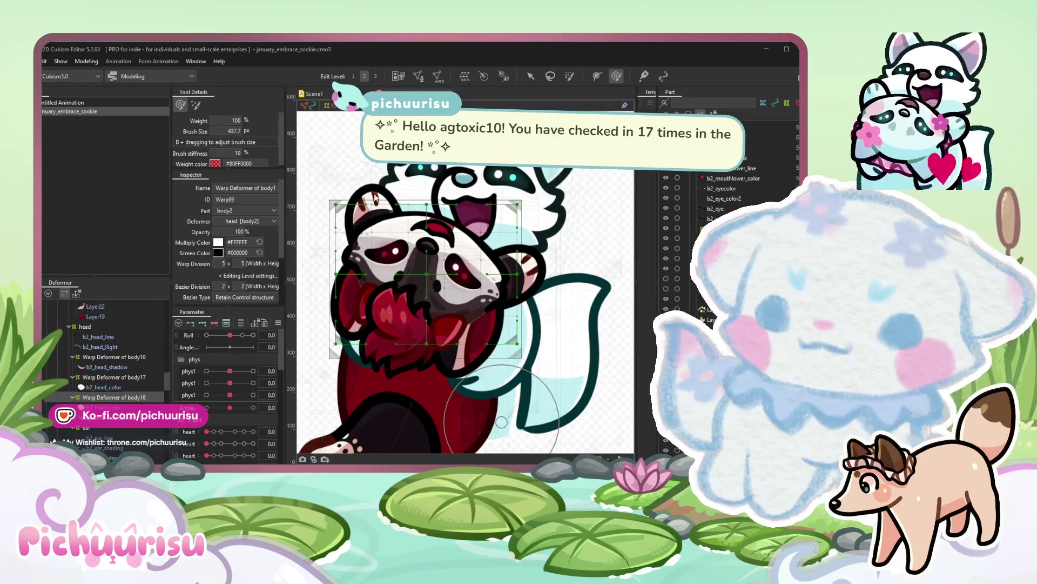
Add january_embrace_sookie to the Scene1 Form Animation timeline, play from frame 0, then return to the model.
left_click(407, 414)
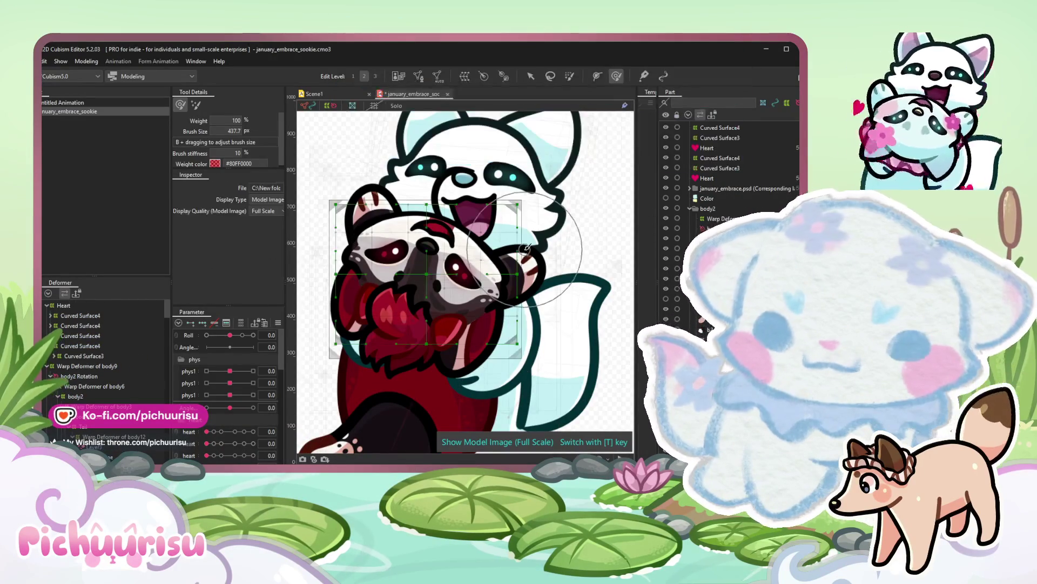
scroll(526, 254, "down", 4)
scroll(496, 302, "up", 5)
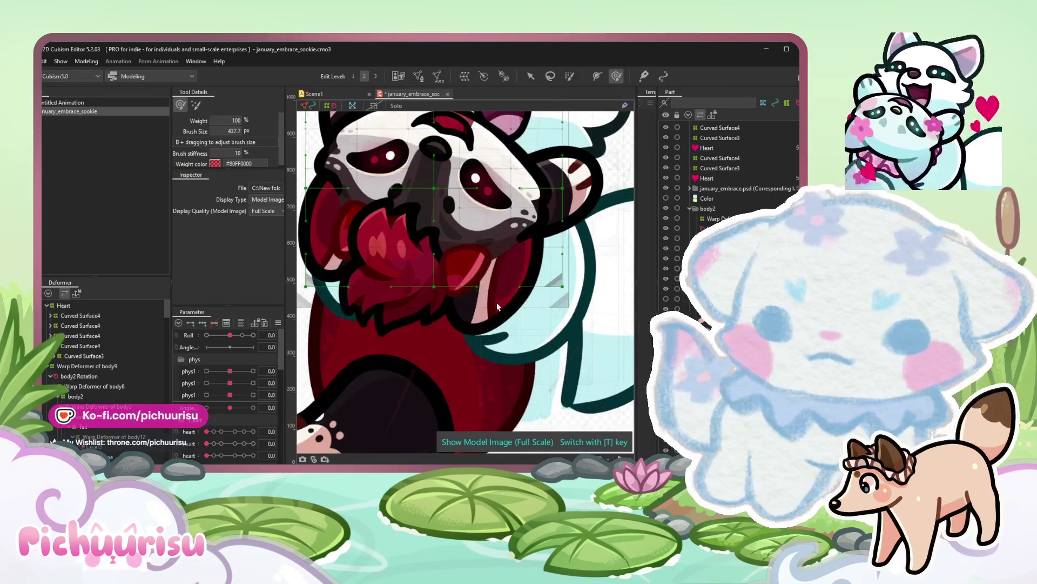
scroll(497, 302, "down", 5)
left_click(530, 144)
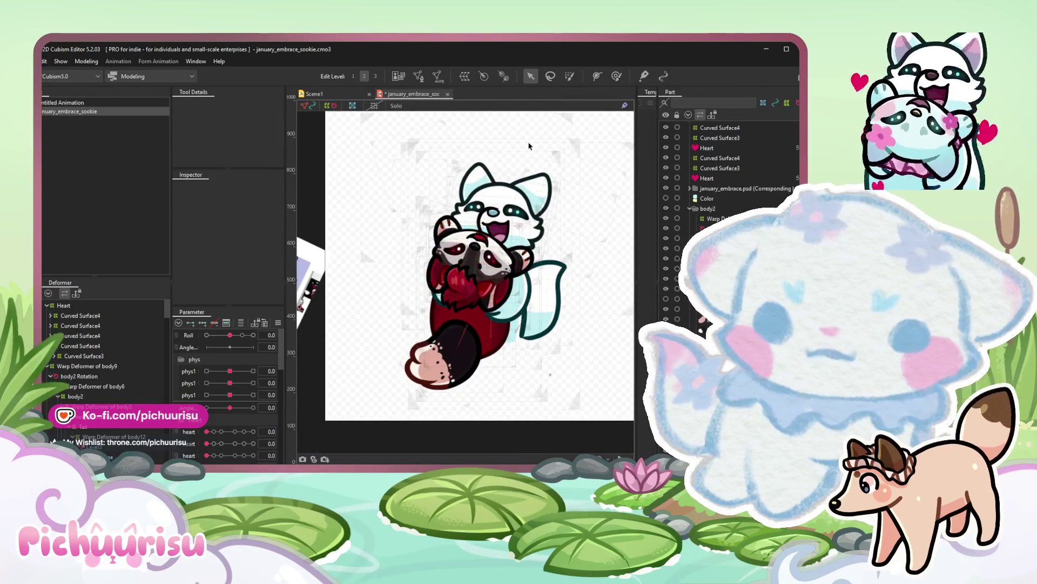
left_click(324, 94)
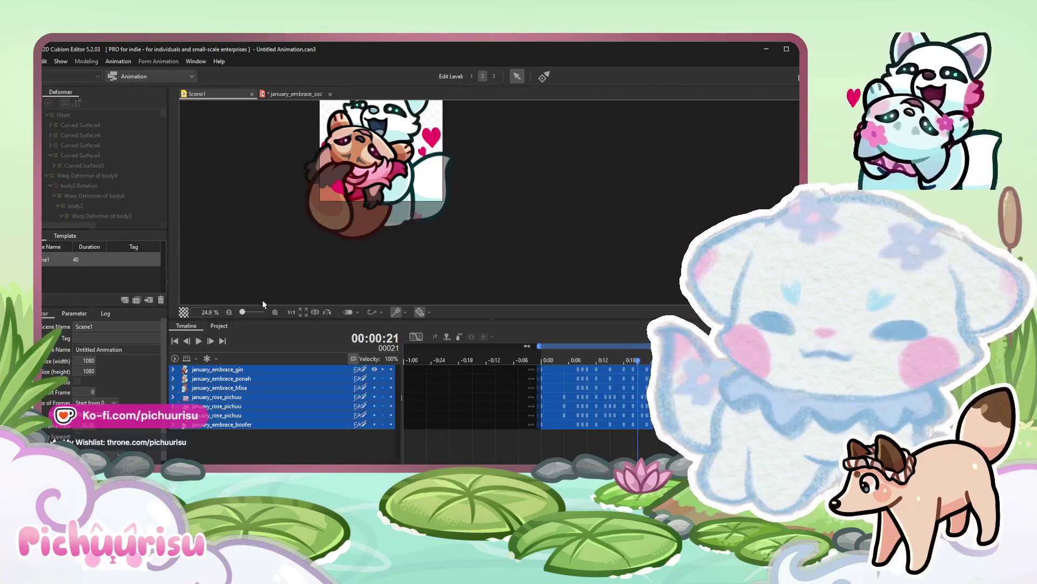
left_click(152, 116)
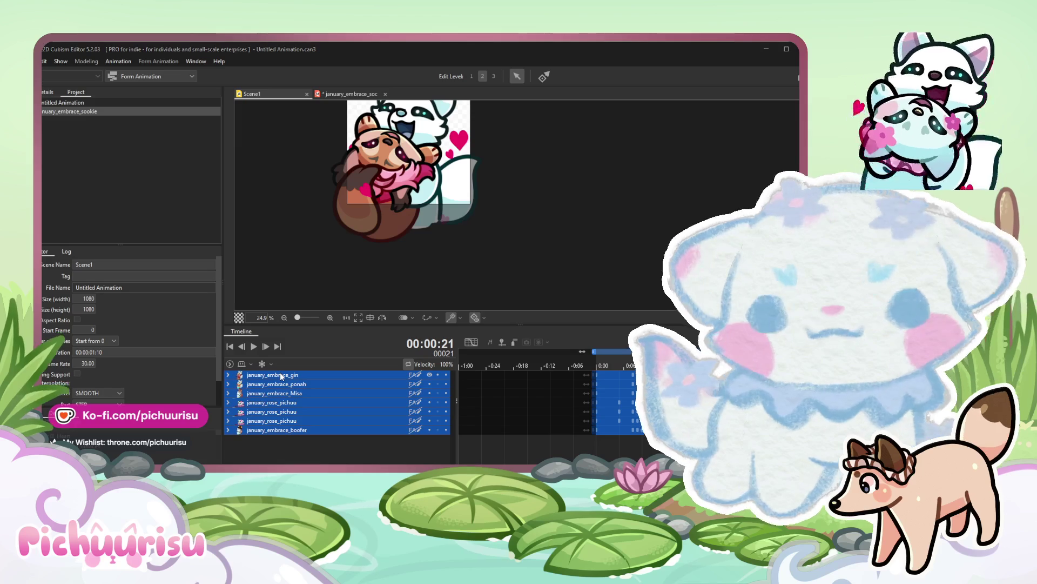
left_click_drag(70, 111, 284, 374)
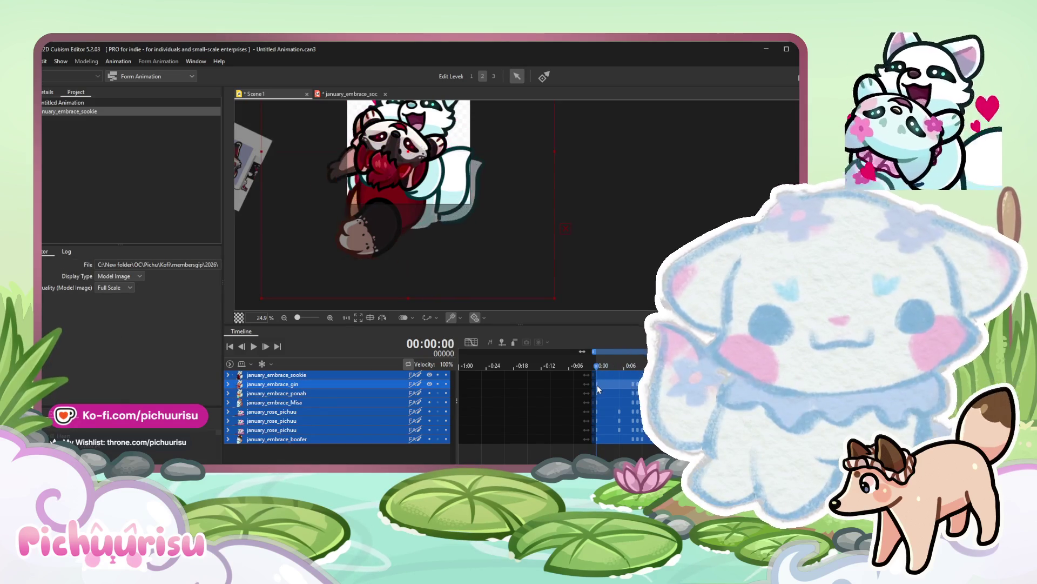
left_click(601, 366)
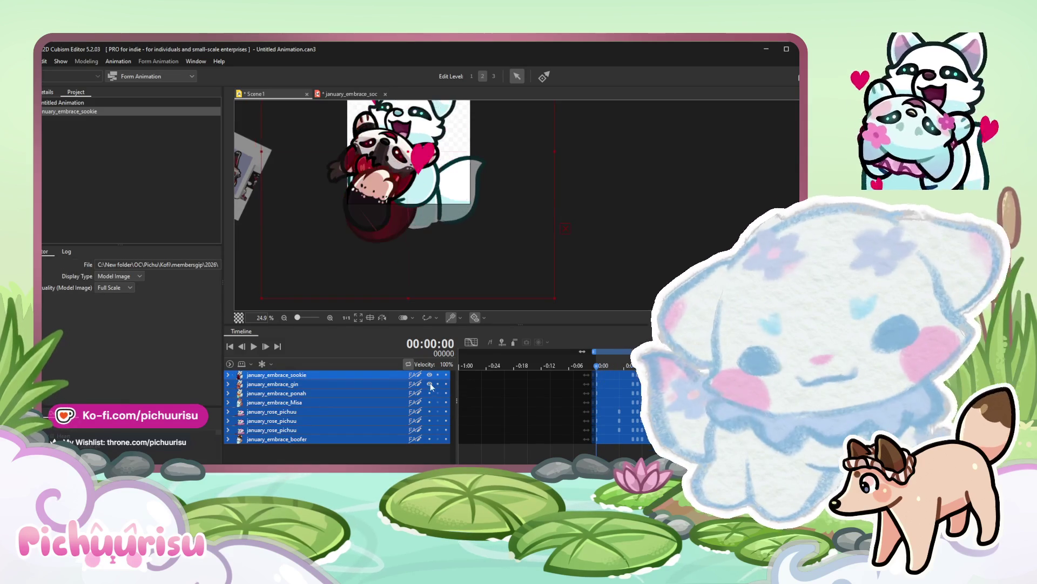
left_click(253, 346)
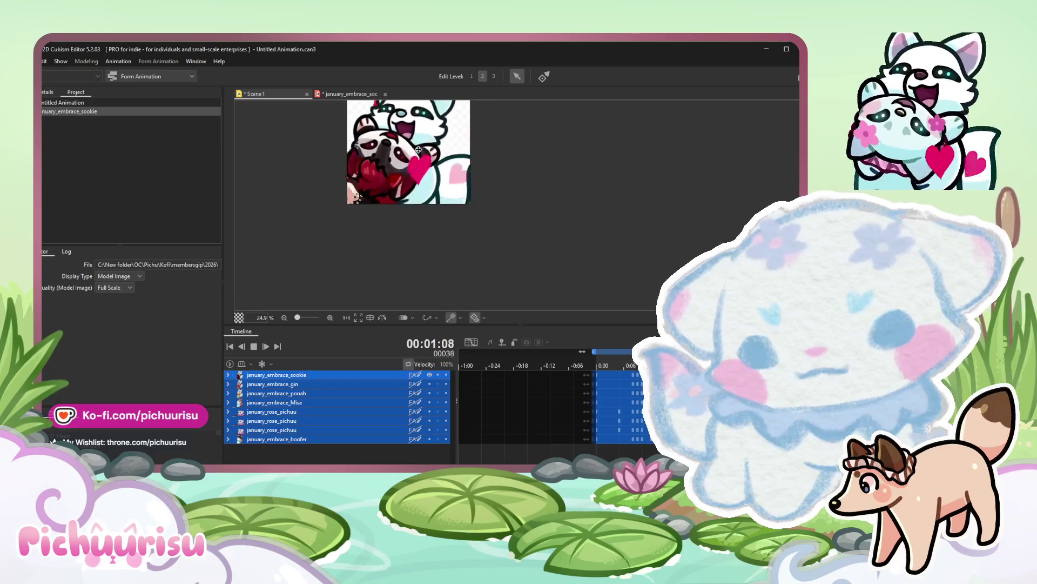
scroll(388, 190, "up", 1)
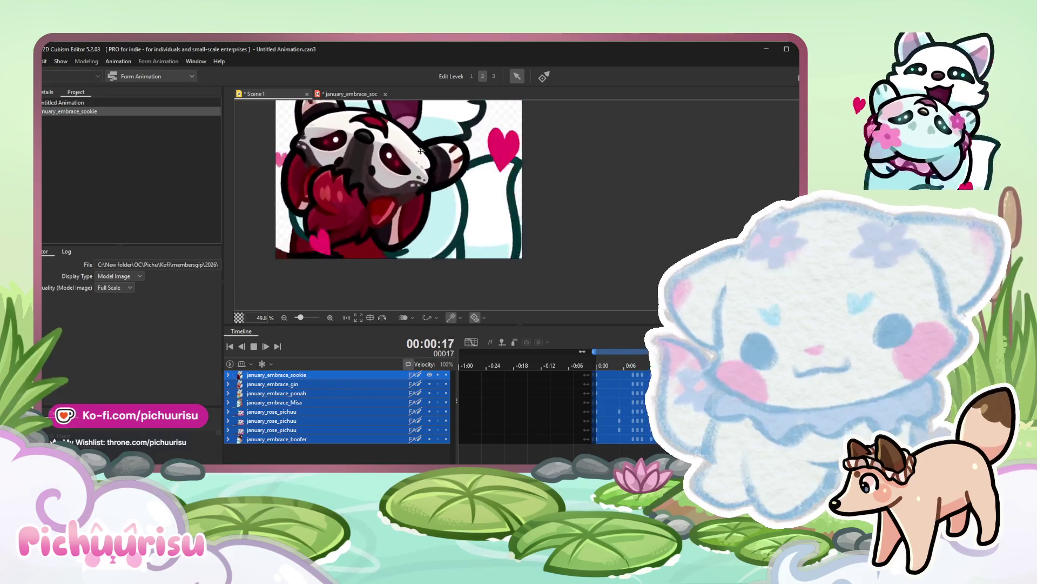
scroll(438, 167, "down", 1)
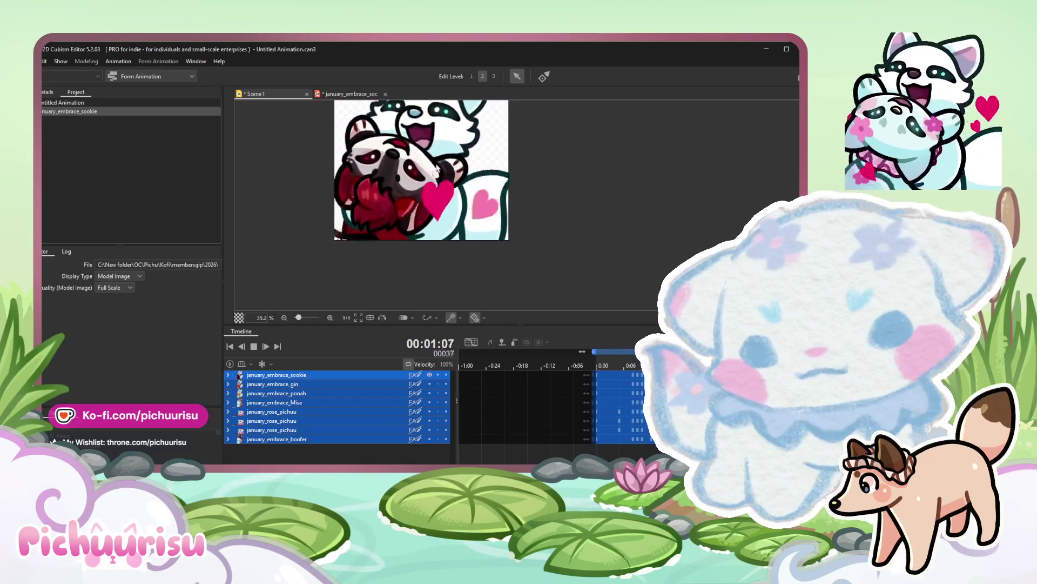
scroll(437, 168, "down", 1)
scroll(438, 168, "down", 1)
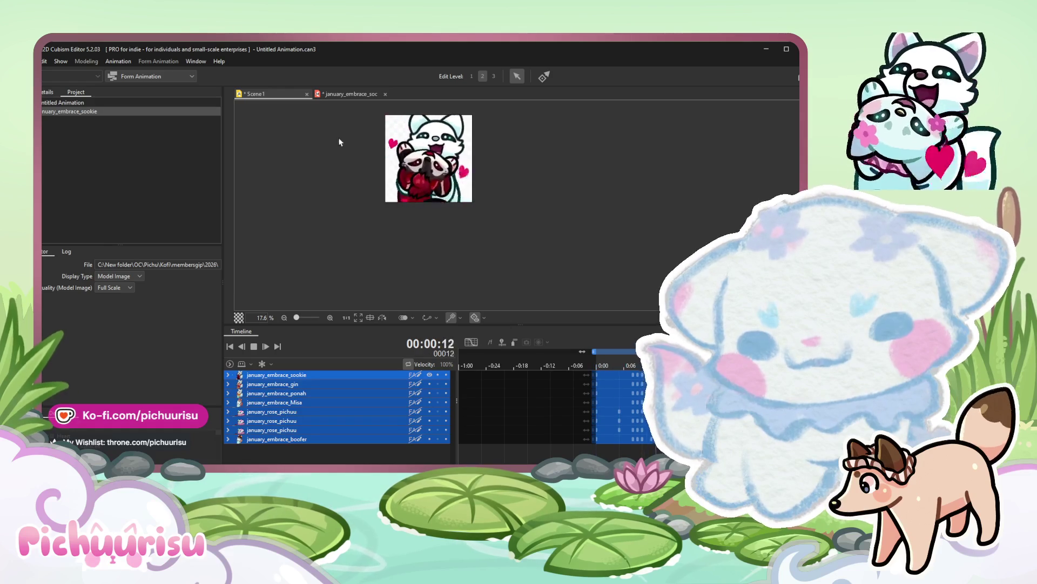
left_click(350, 95)
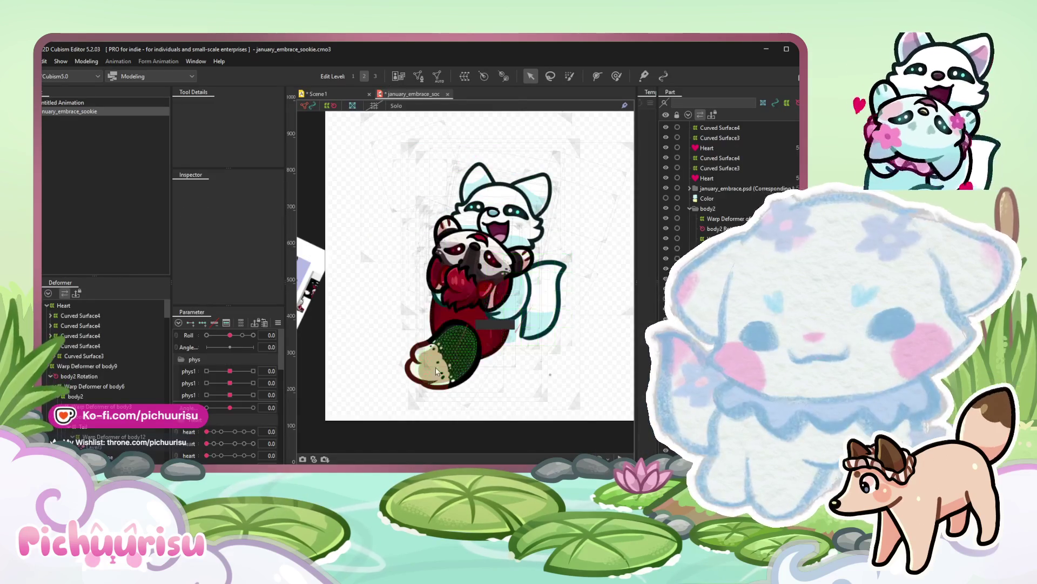
Select the tail meshes and paint phys1 blend-shape weights on the tail at 10 and 0.
left_click(106, 382)
left_click(104, 403, "shift")
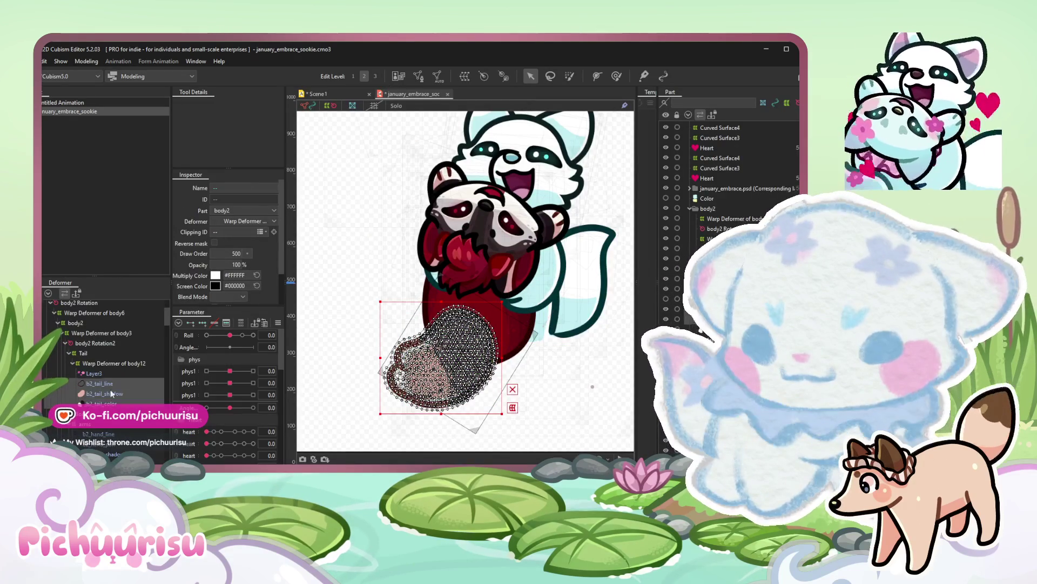
left_click_drag(228, 372, 254, 371)
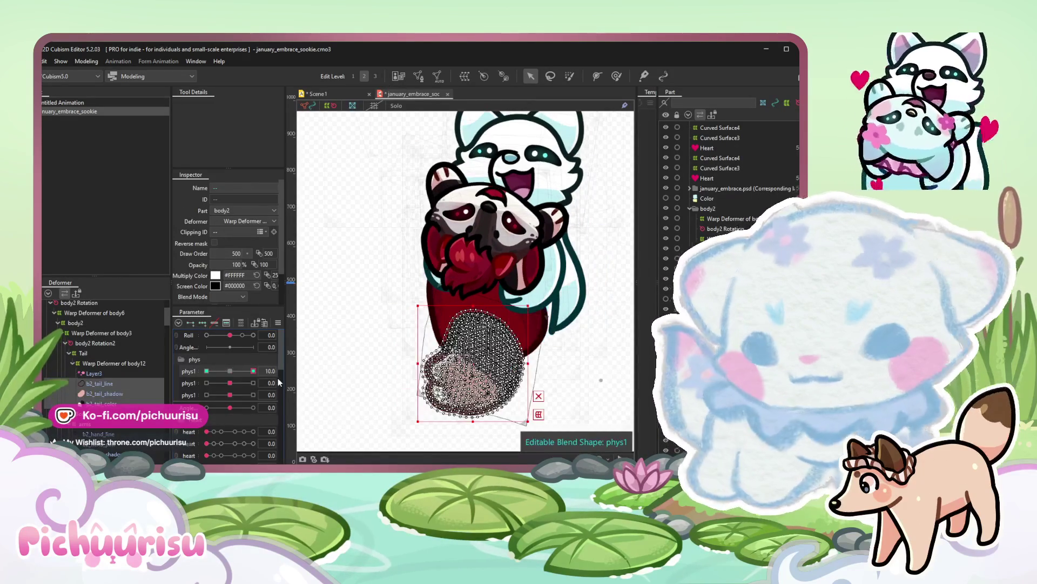
left_click(616, 75)
scroll(479, 341, "up", 4)
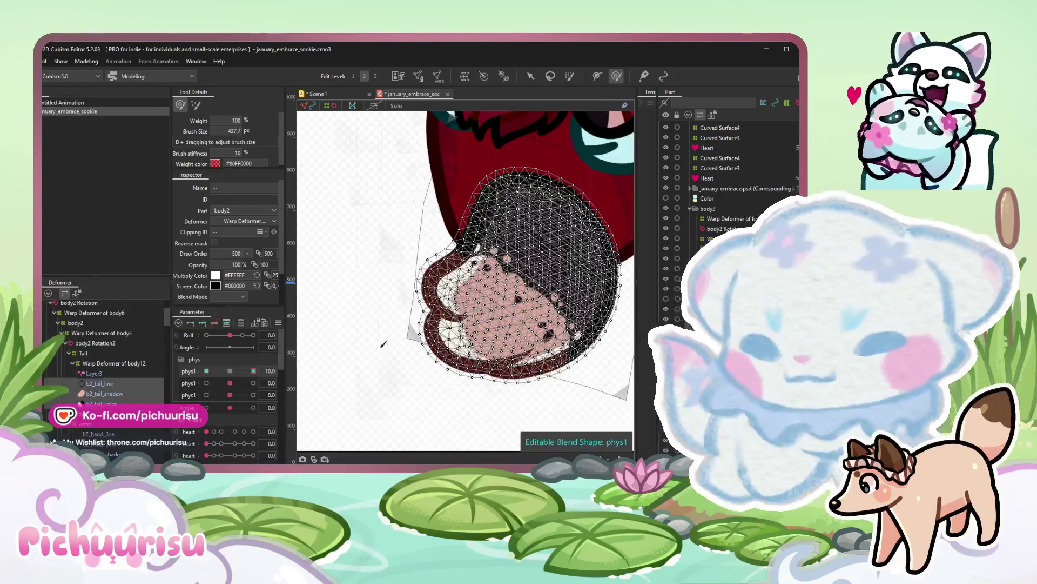
left_click_drag(486, 309, 432, 344)
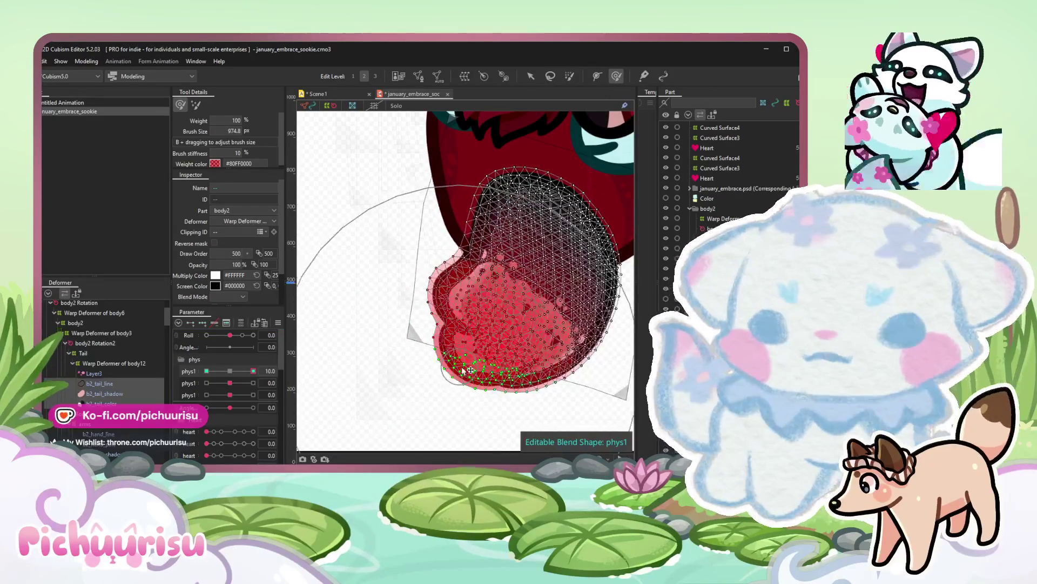
key("ctrl+z")
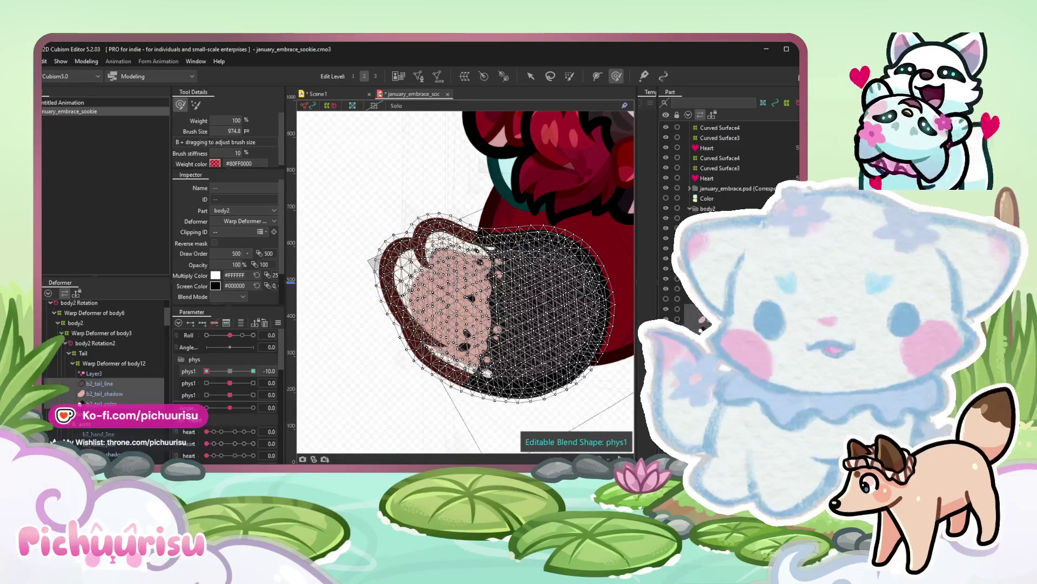
scroll(447, 372, "down", 2)
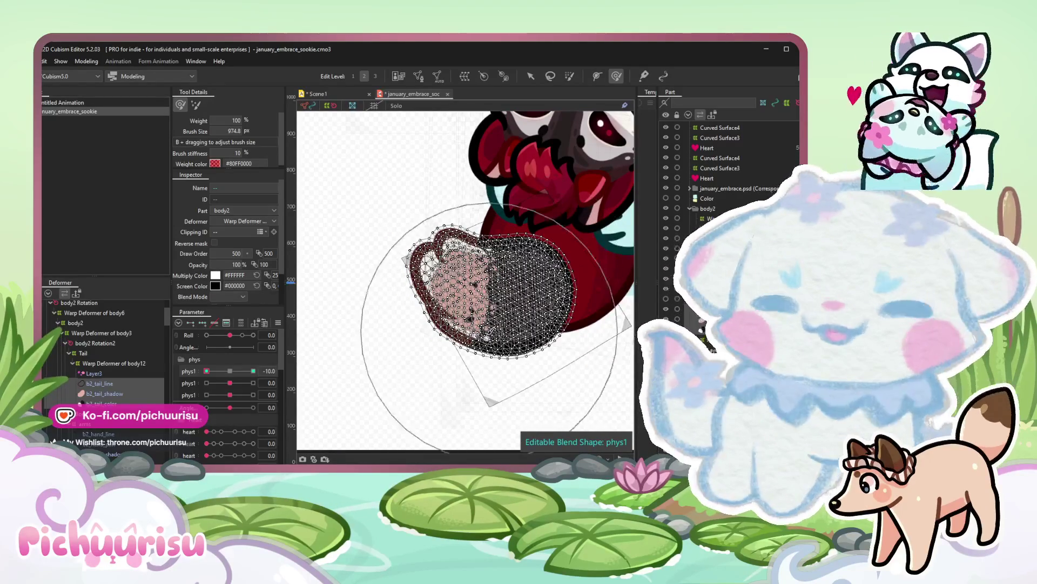
left_click_drag(226, 370, 229, 370)
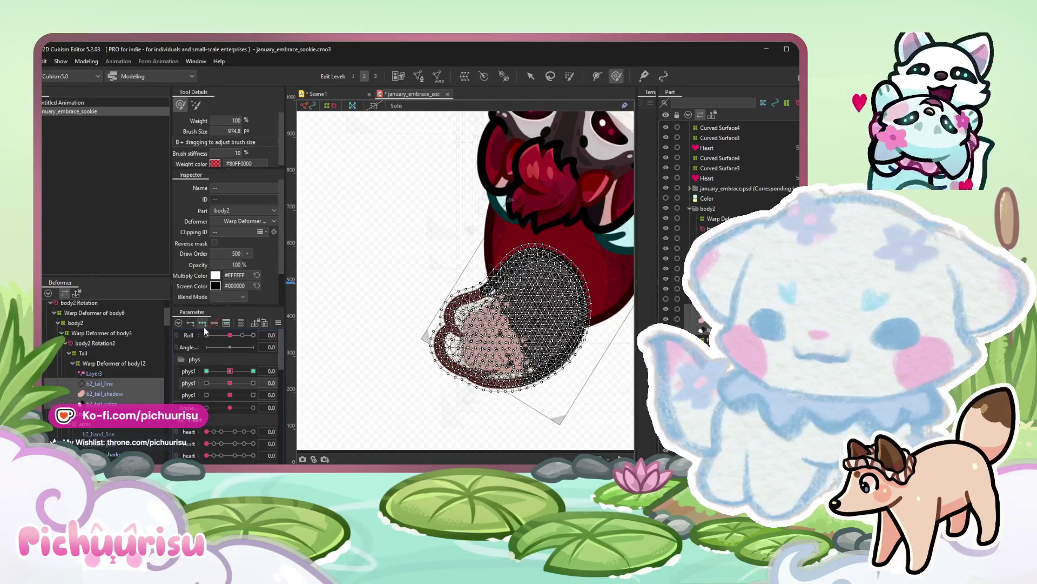
left_click(253, 384)
left_click_drag(487, 373, 438, 331)
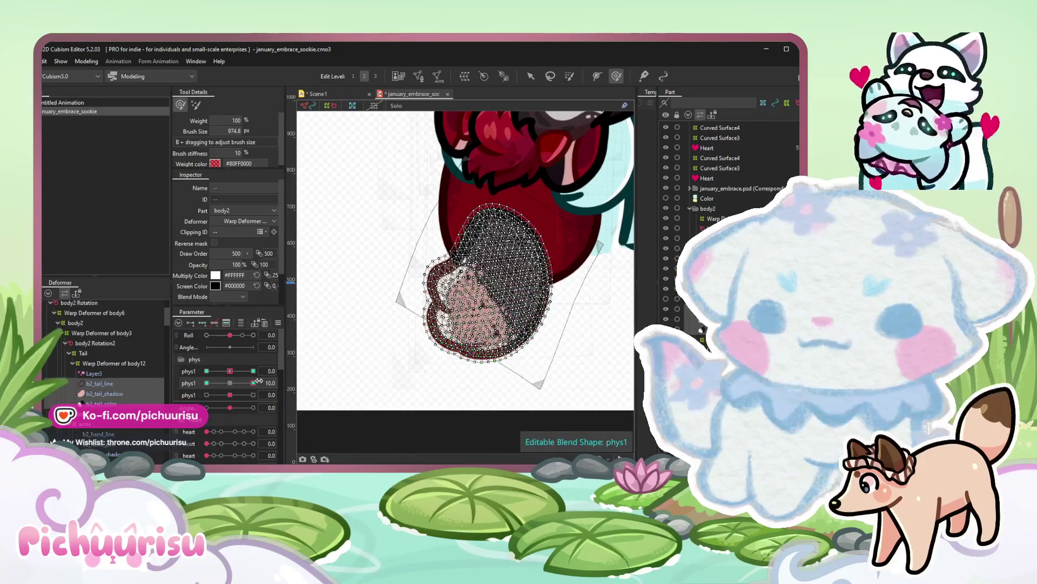
Refine the tail weights and shape at phys1 -10, check Scene1, and return to the sookie model.
left_click(206, 383)
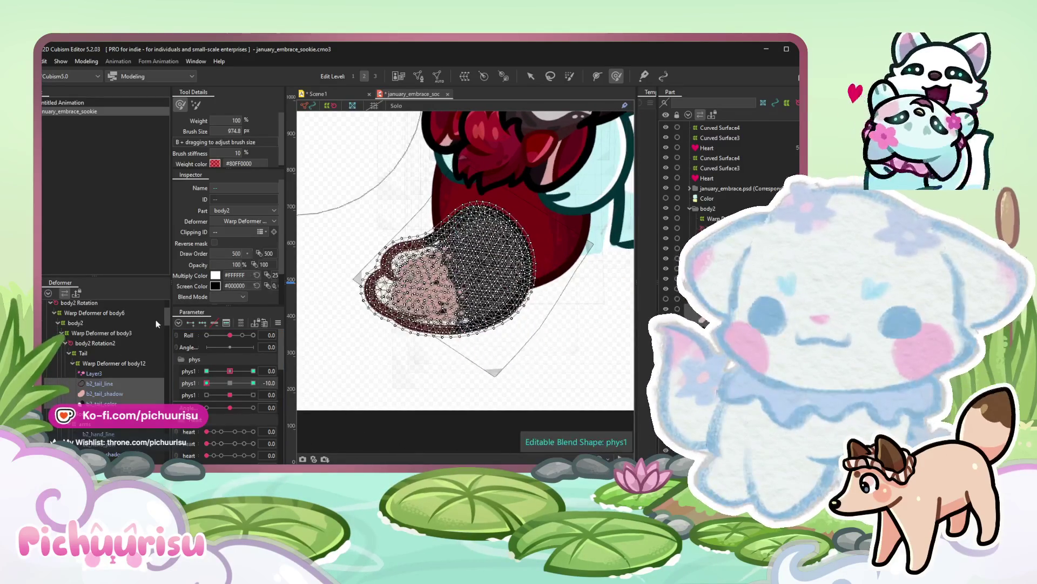
mouse_move(321, 246)
left_mouse_down()
mouse_move(388, 286)
mouse_move(358, 273)
left_mouse_up()
left_click_drag(420, 391, 416, 361)
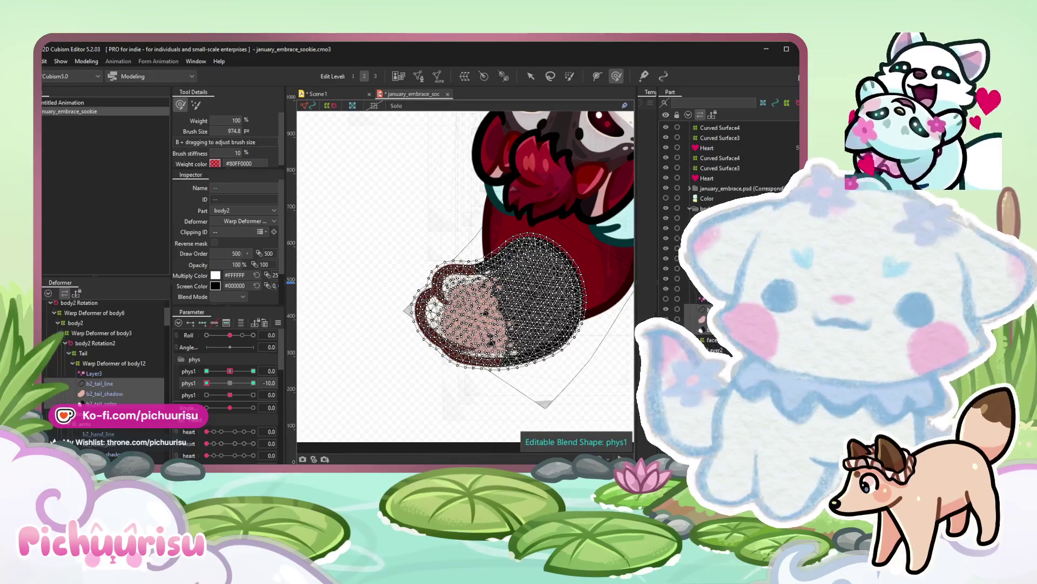
scroll(458, 316, "down", 3)
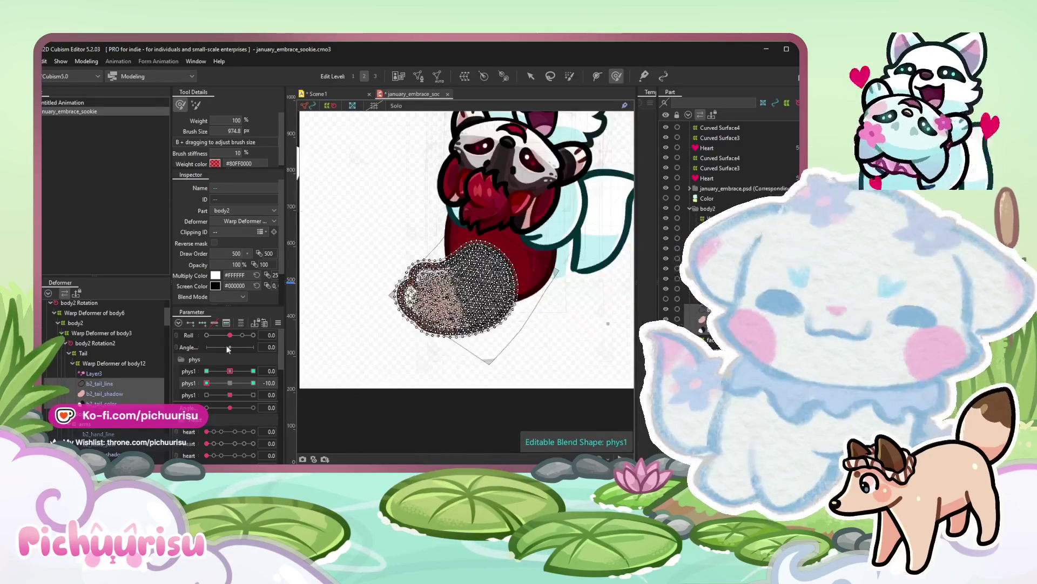
left_click_drag(219, 383, 266, 381)
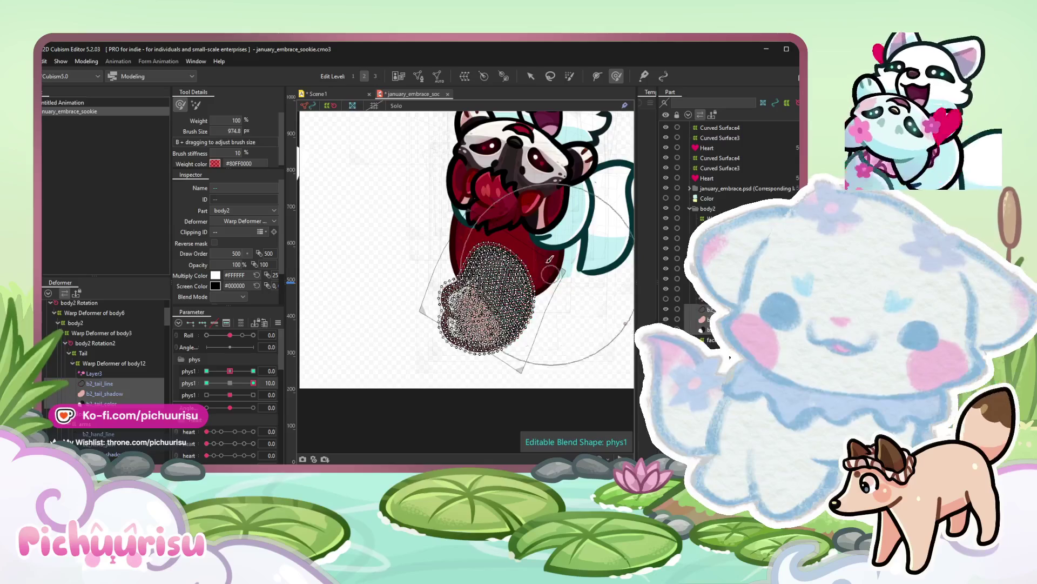
left_click_drag(454, 308, 421, 280)
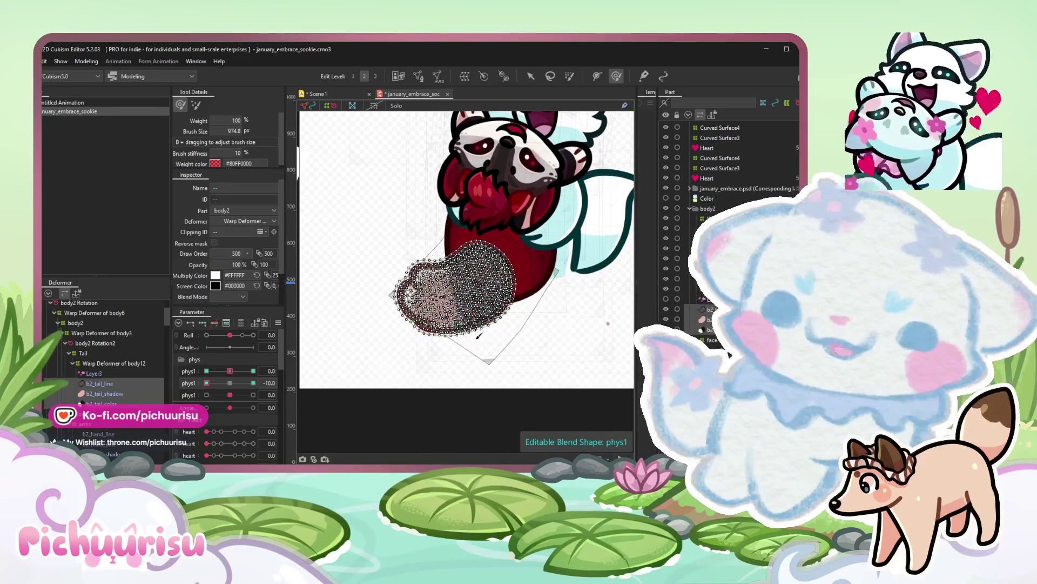
scroll(488, 334, "down", 3)
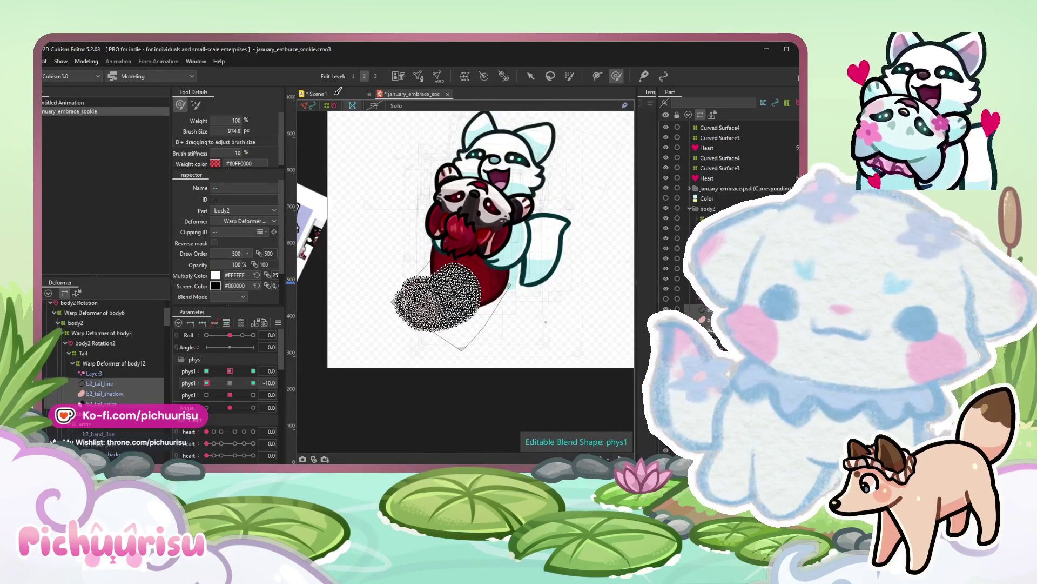
left_click(318, 94)
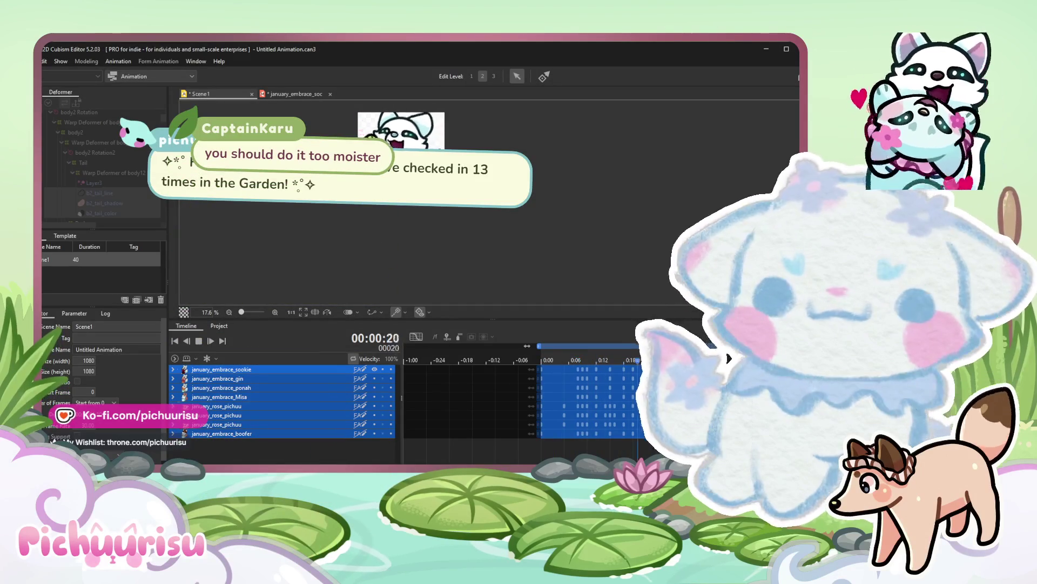
left_click(296, 94)
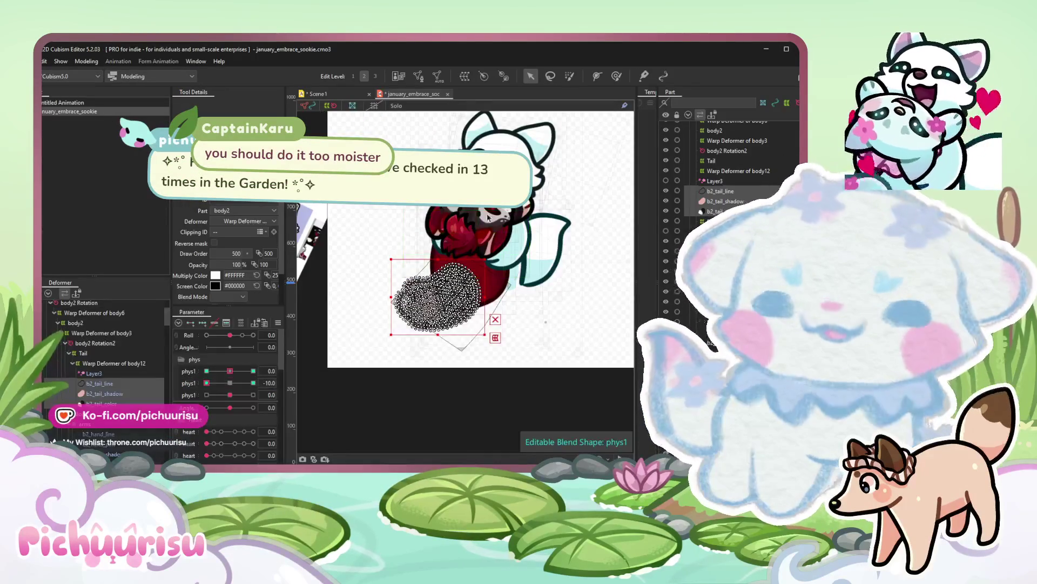
scroll(456, 221, "up", 5)
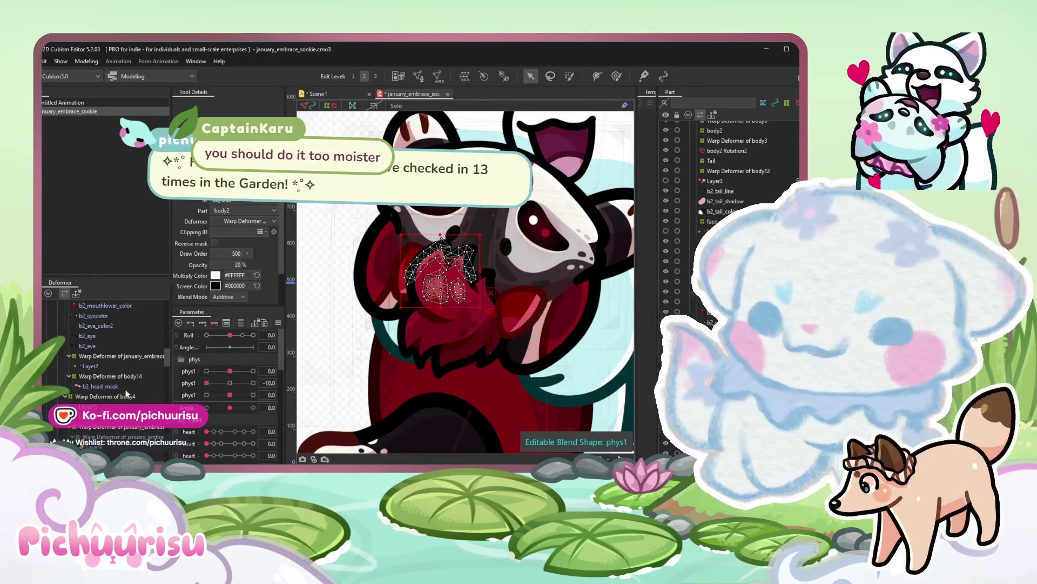
Reshape the Layer17 heart mesh at phys1 10 and scrub to -10 to check the deformation.
left_click(442, 324)
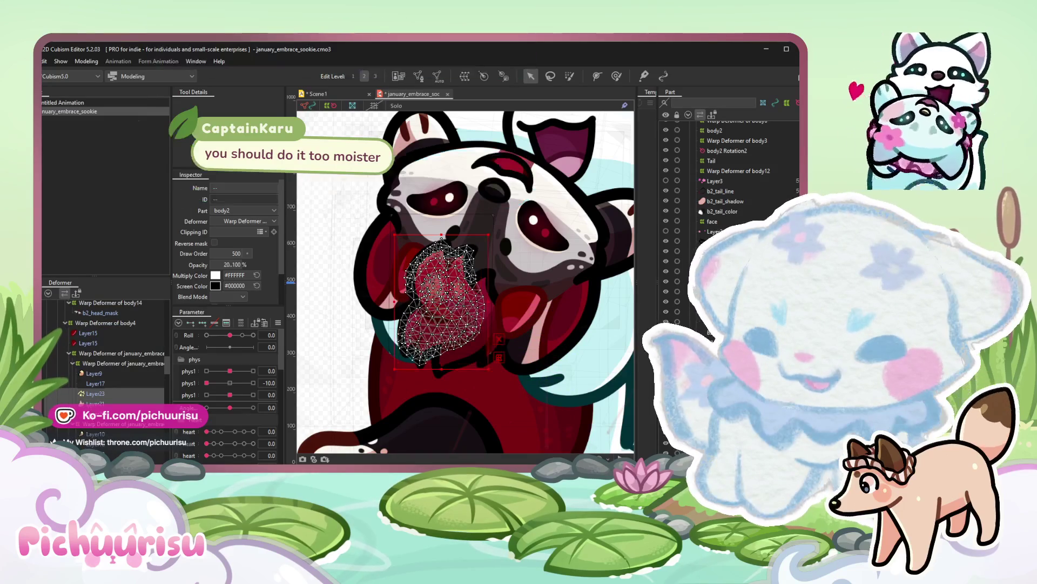
left_click(89, 385)
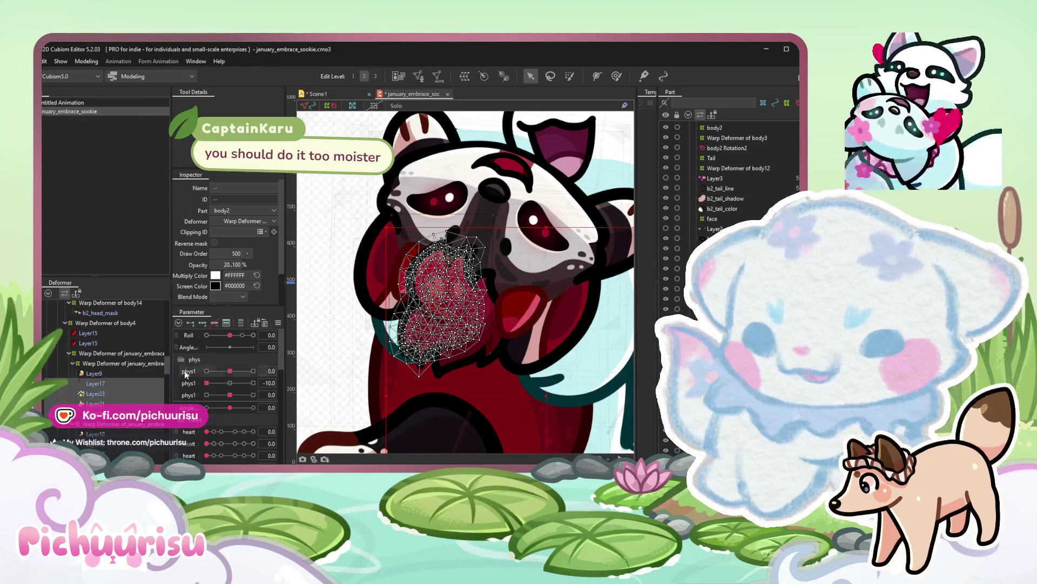
left_click(185, 372)
left_click_drag(229, 370, 253, 370)
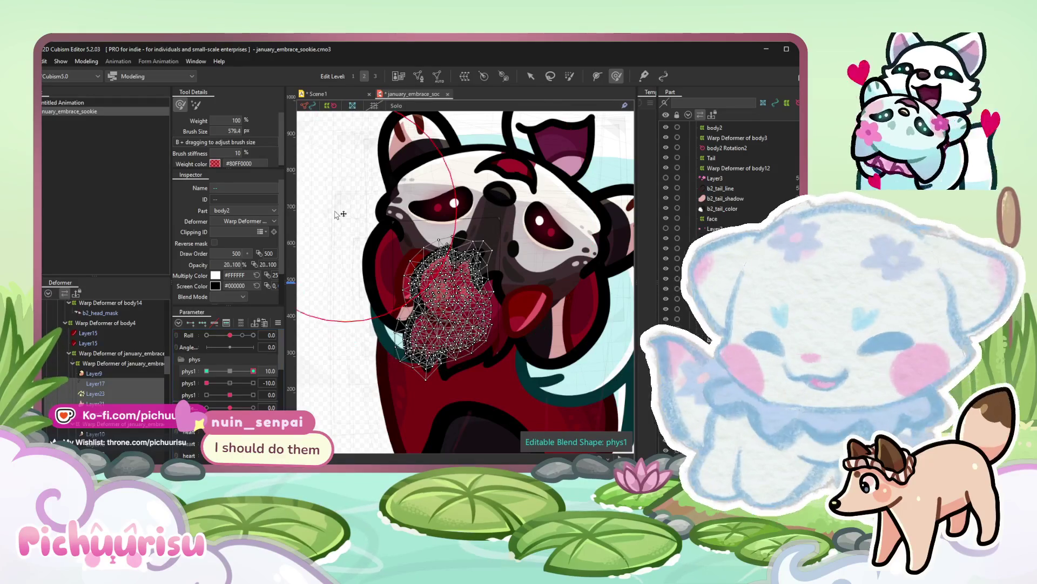
scroll(438, 268, "up", 3)
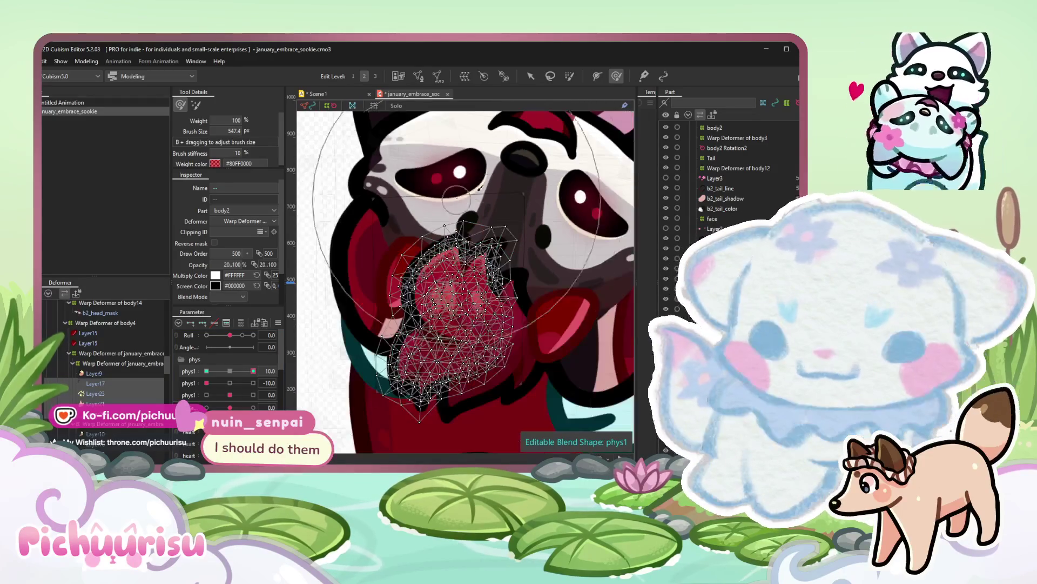
left_click_drag(569, 204, 557, 212)
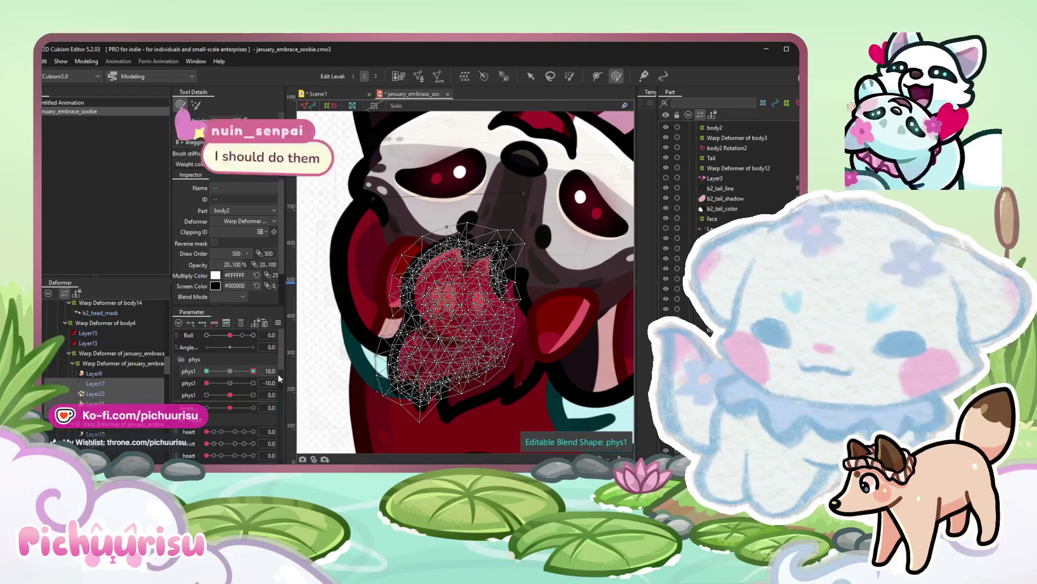
left_click_drag(422, 365, 438, 382)
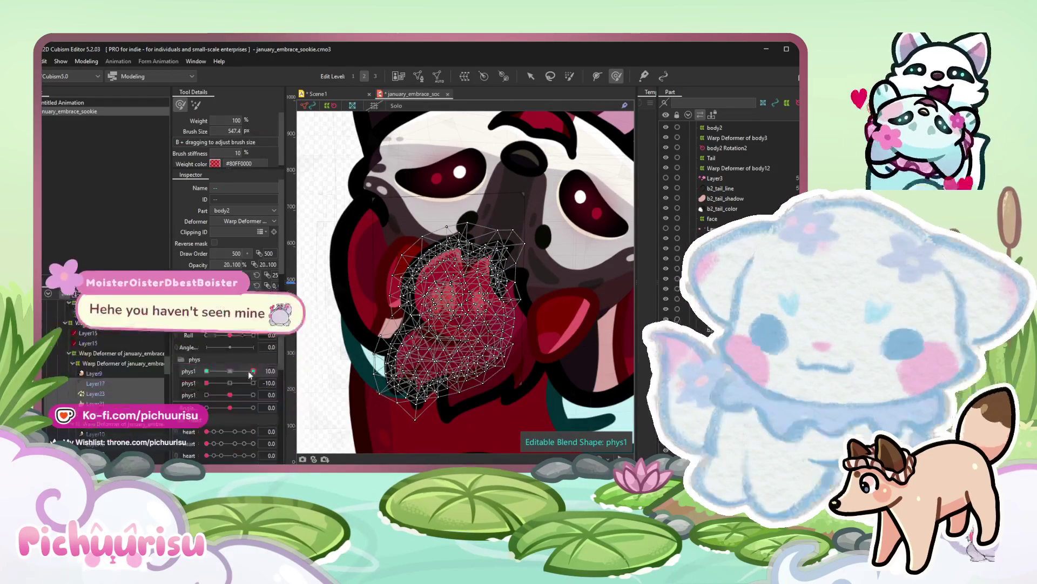
left_click(207, 371)
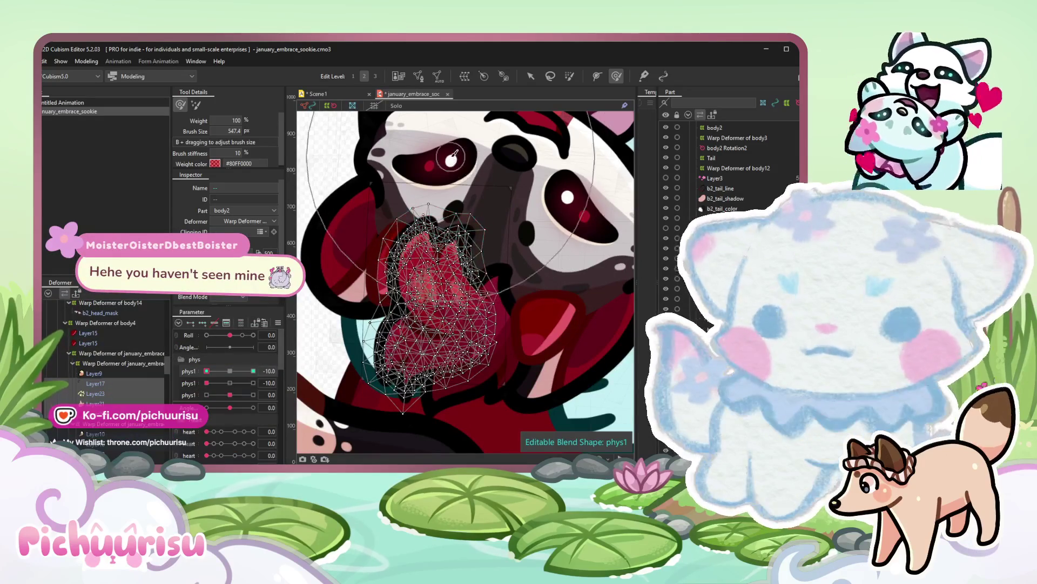
scroll(453, 243, "up", 3)
scroll(397, 408, "down", 3)
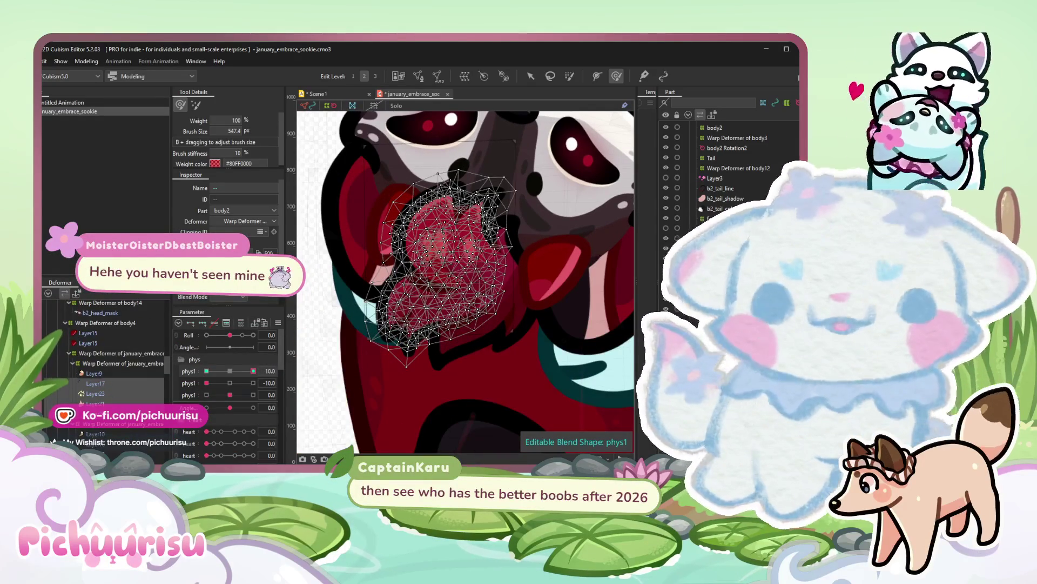
left_click_drag(254, 370, 229, 370)
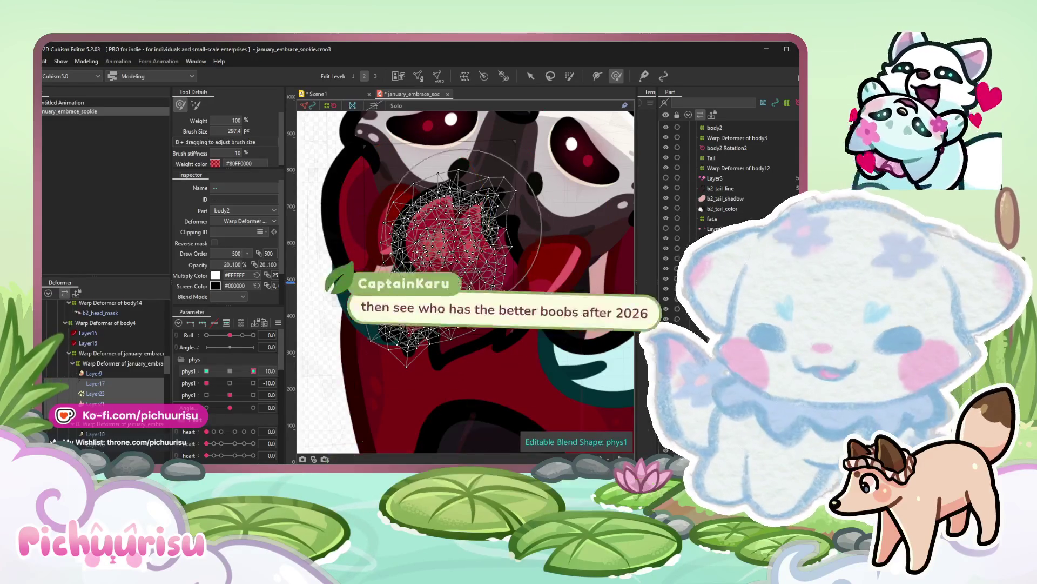
left_click_drag(230, 370, 254, 371)
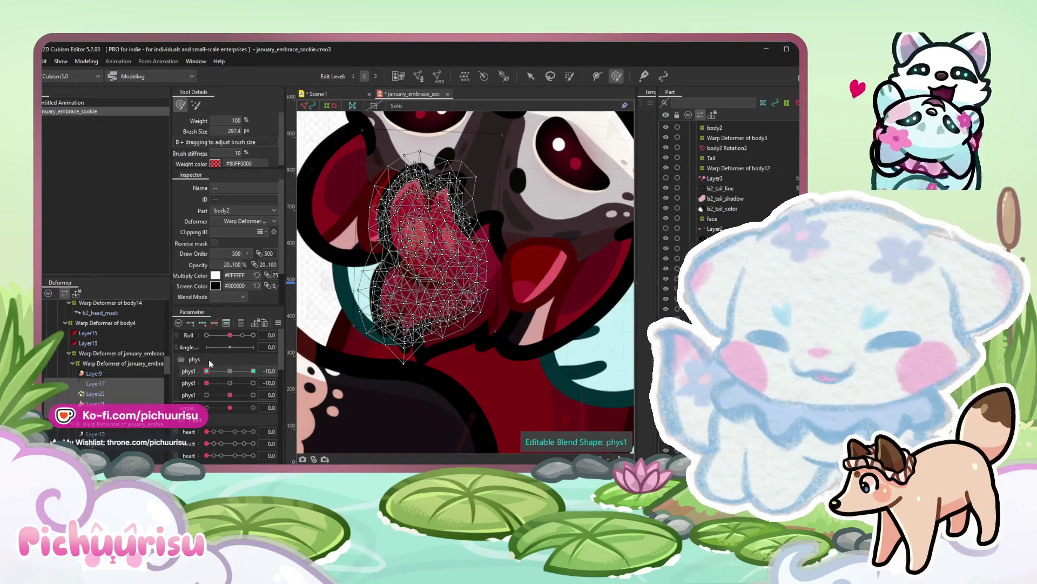
left_click(230, 371)
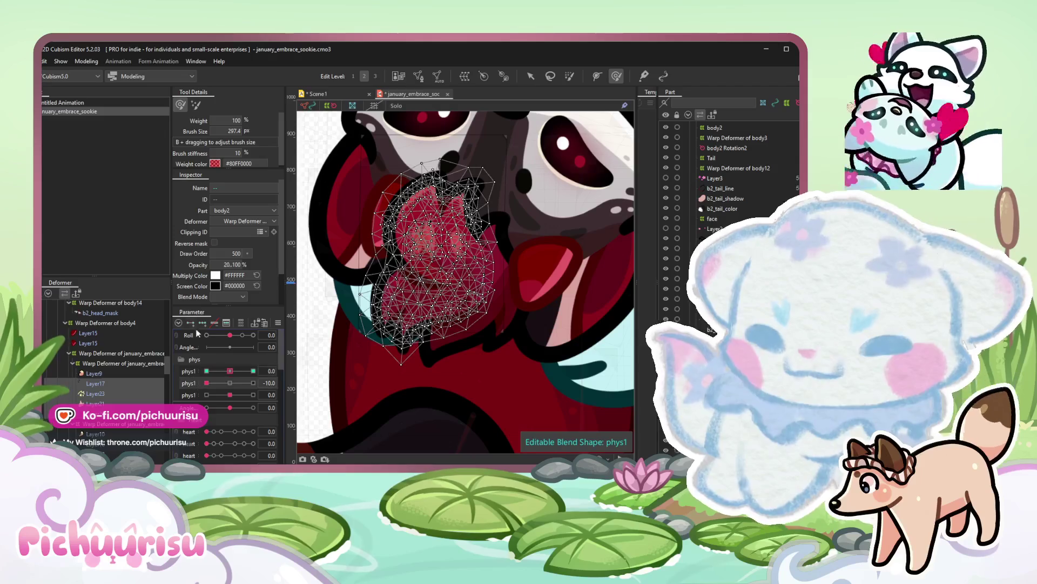
Paint deformation weights across the heart's top and bottom vertices, then pick the fur piece below.
left_click(254, 383)
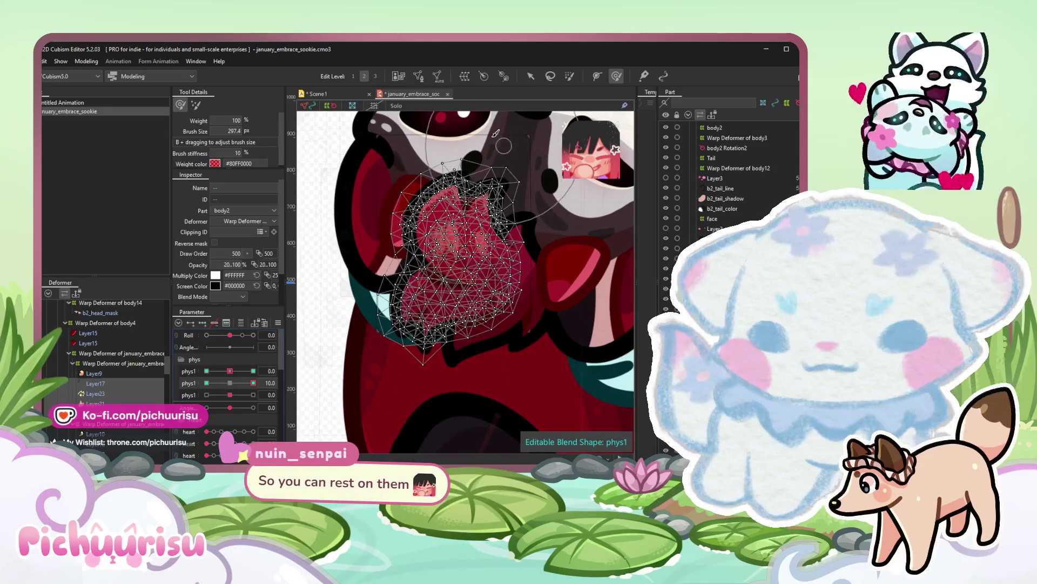
left_click_drag(496, 165, 455, 186)
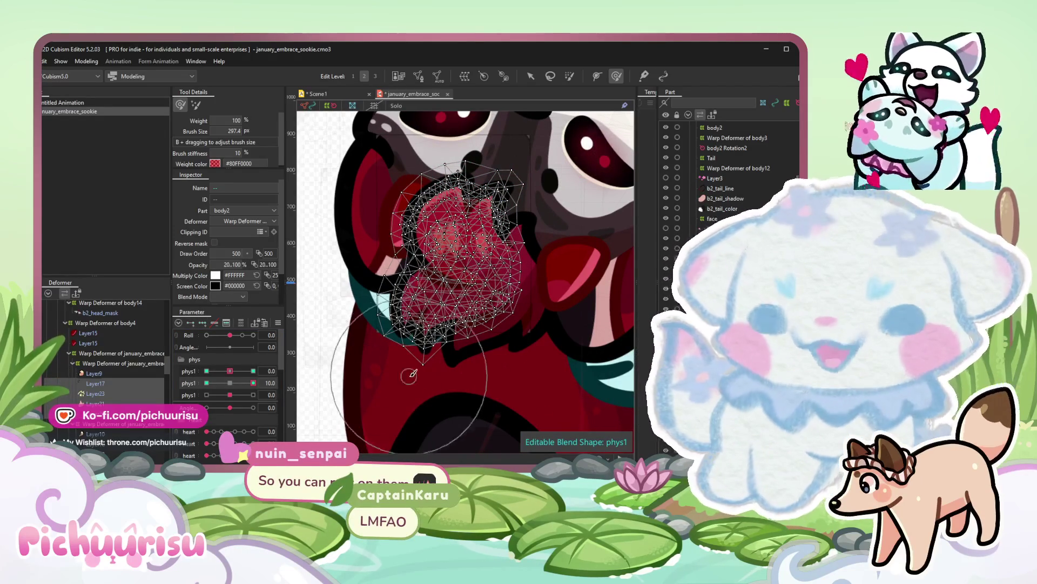
left_click_drag(411, 372, 397, 369)
scroll(454, 243, "down", 2)
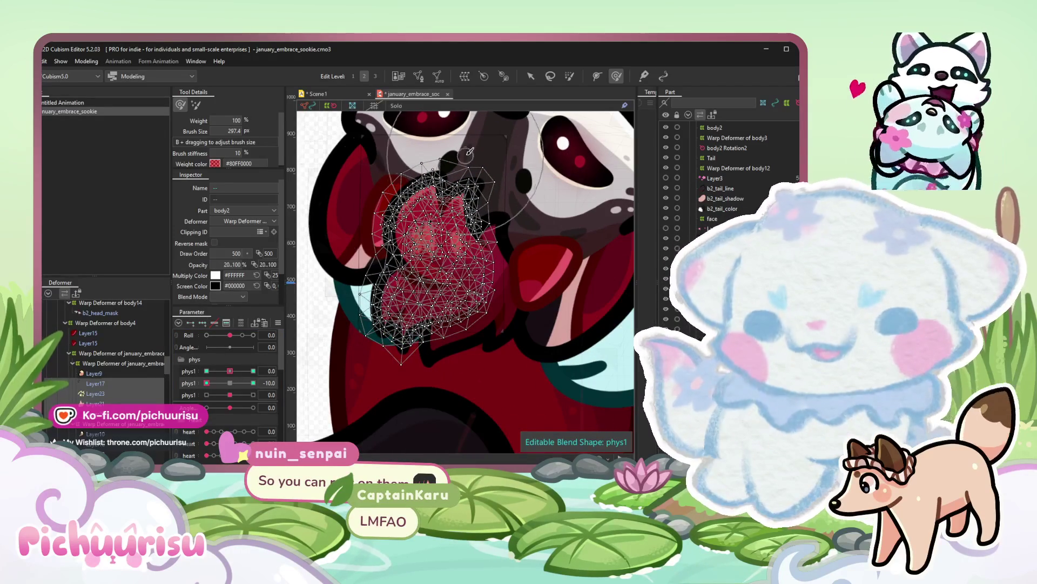
left_click_drag(448, 165, 430, 187)
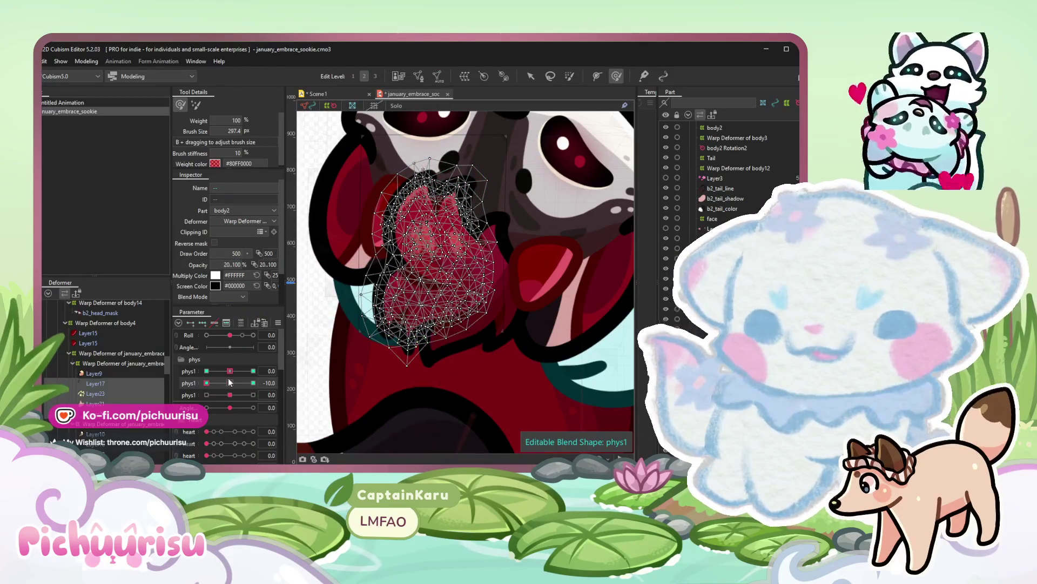
left_click_drag(229, 382, 254, 382)
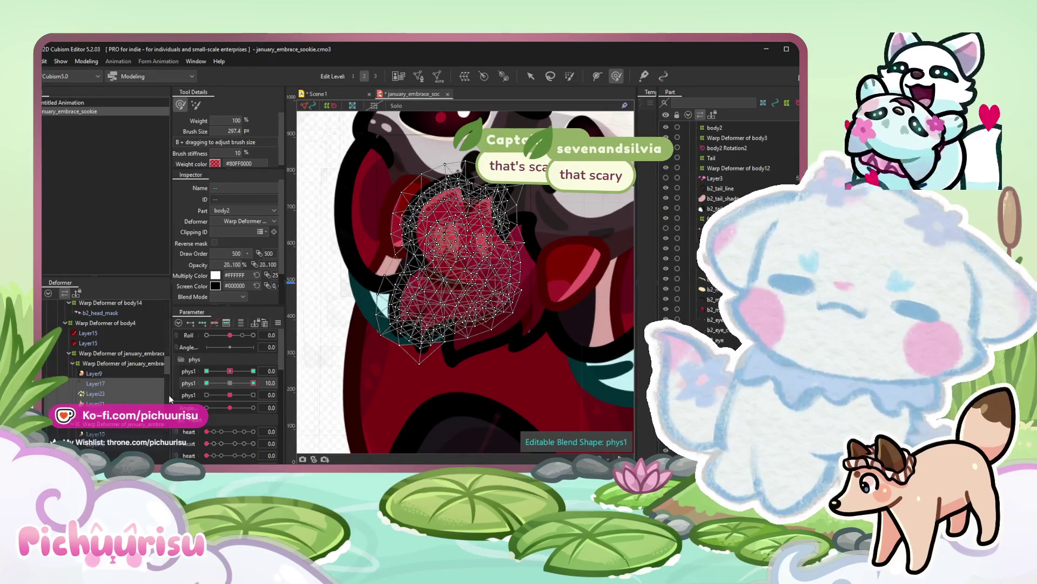
scroll(99, 384, "down", 3)
left_click(97, 381)
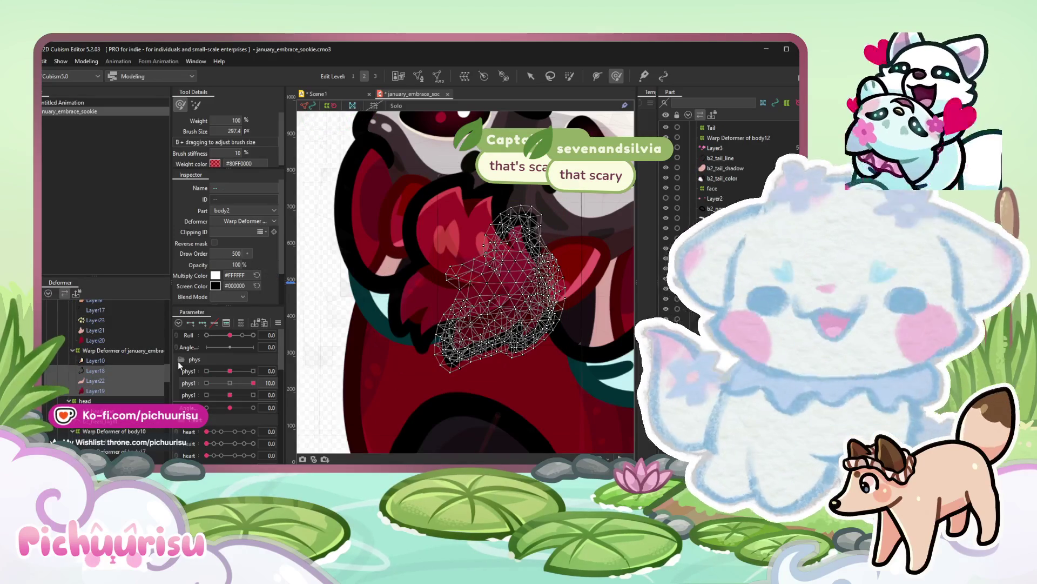
Deform and weight-paint the fur piece at both phys1 keyforms, then switch to the Scene1 timeline.
left_click(209, 371)
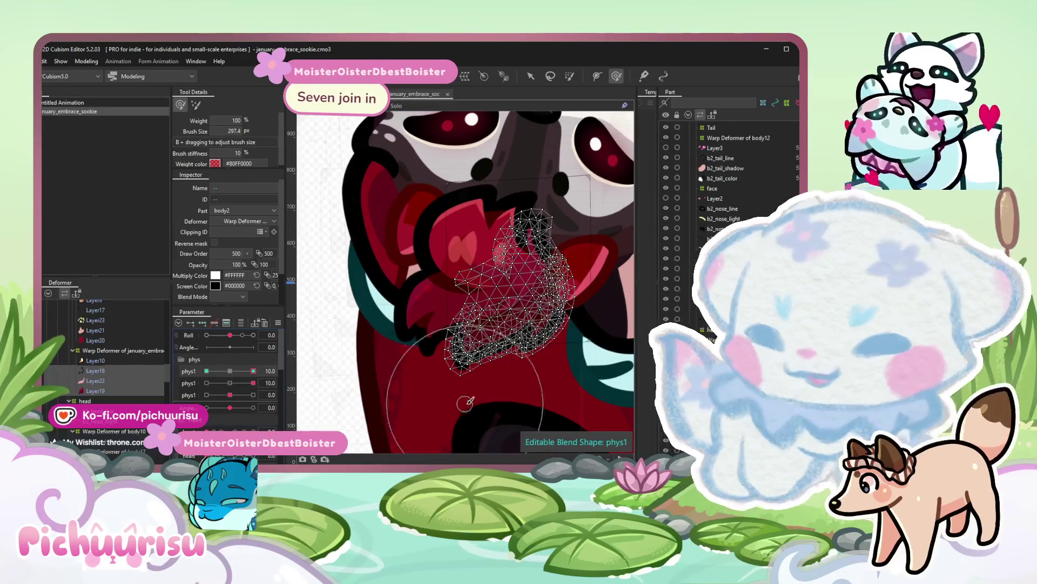
left_click_drag(490, 406, 473, 401)
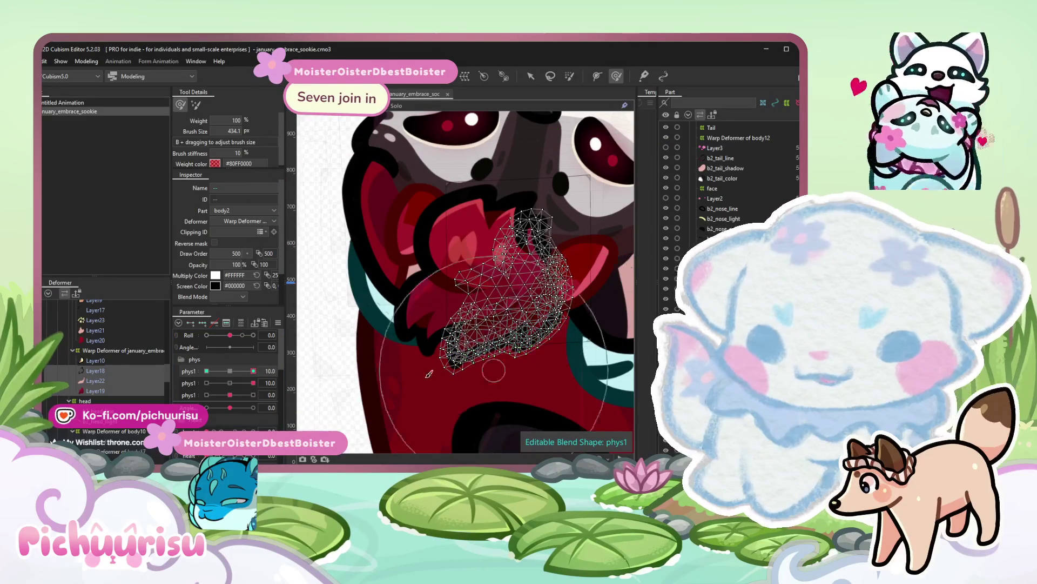
mouse_move(519, 357)
left_mouse_down()
mouse_move(497, 391)
mouse_move(534, 394)
left_mouse_up()
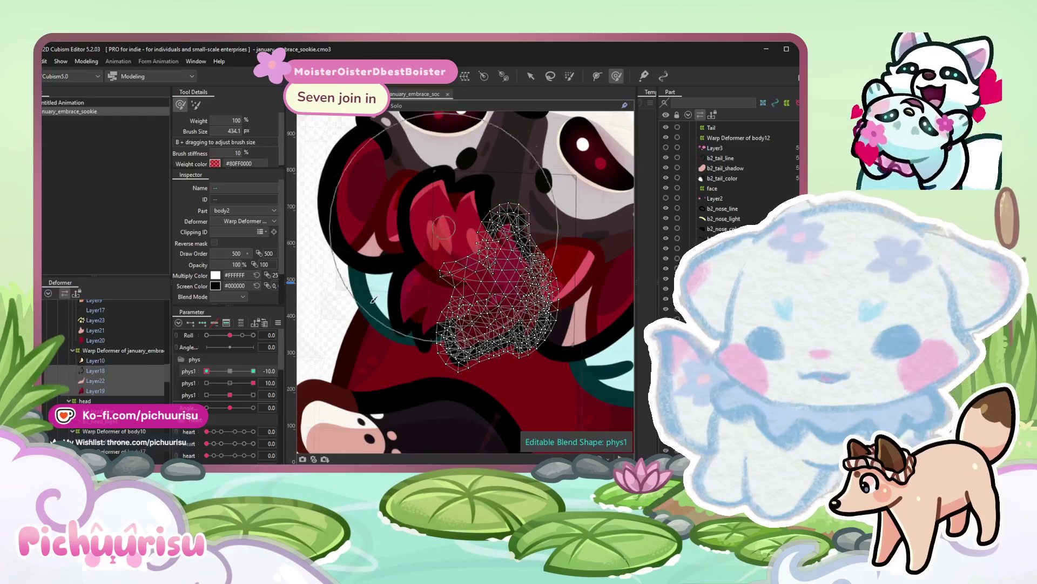
left_click(253, 370)
left_click_drag(530, 173, 547, 180)
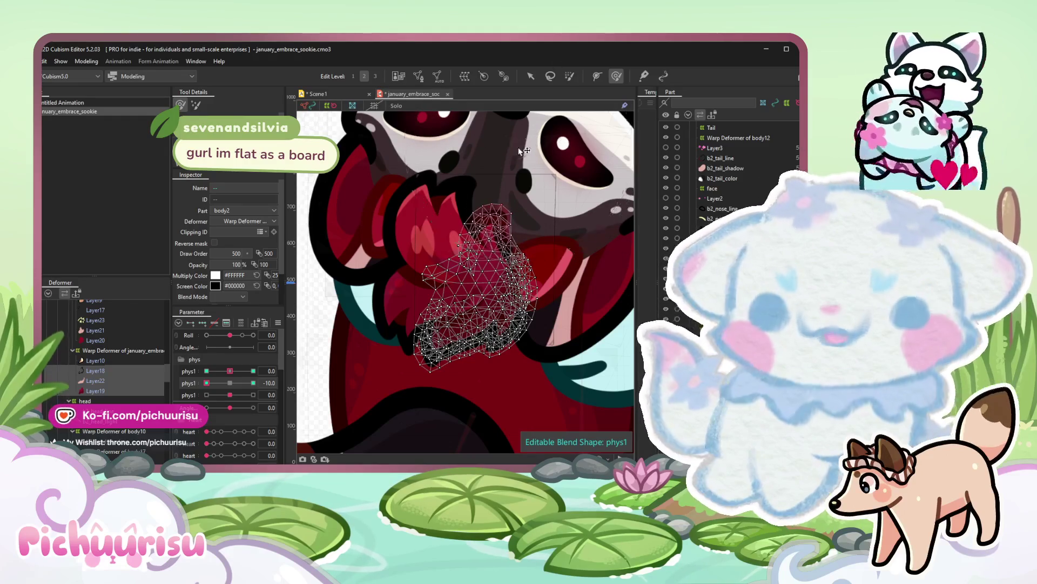
left_click(314, 95)
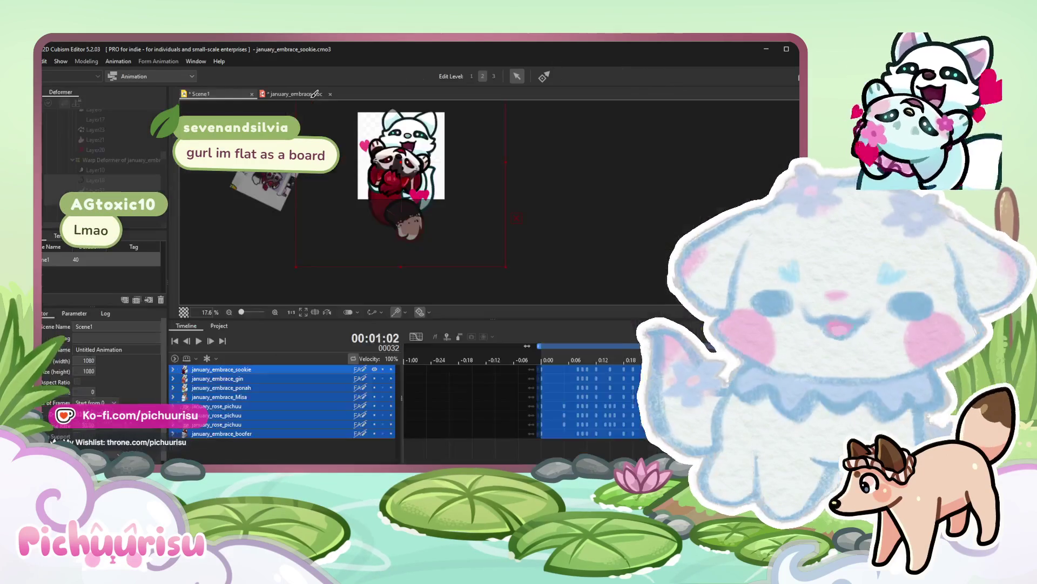
Play the Scene1 hug animation, then return to the january_embrace_sookie model.
left_click(200, 340)
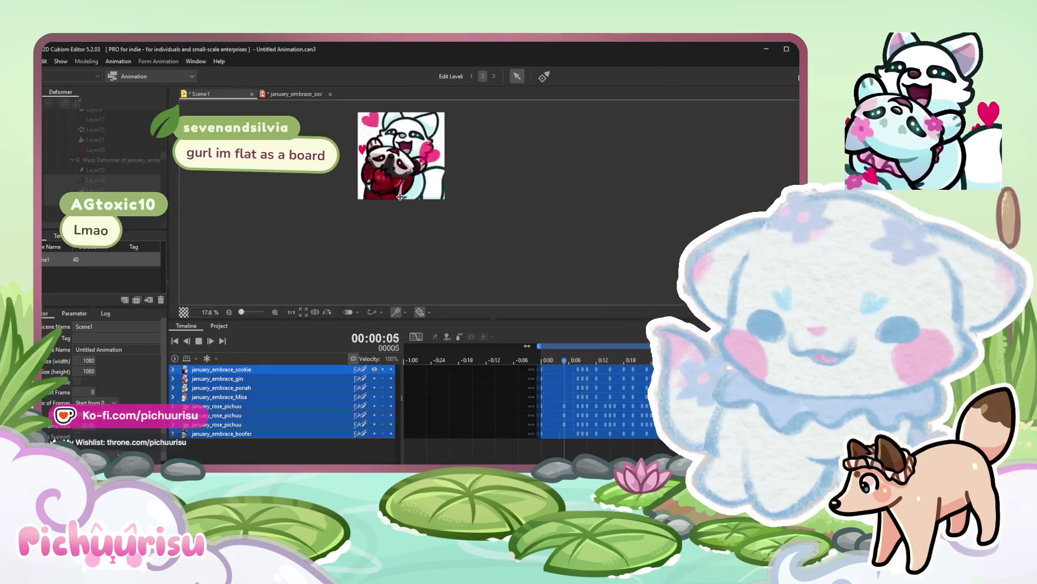
scroll(398, 182, "up", 2)
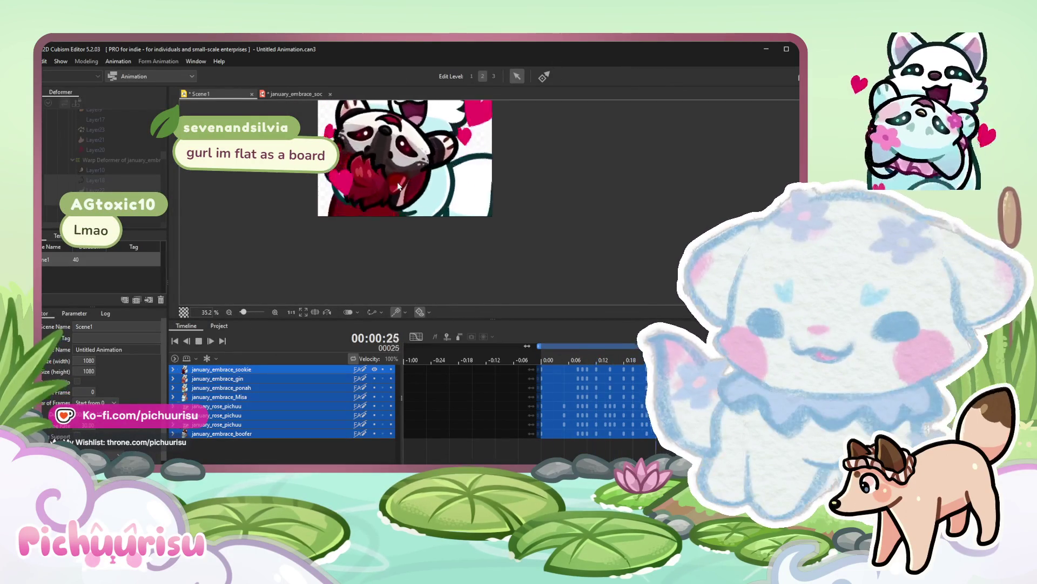
scroll(397, 182, "down", 2)
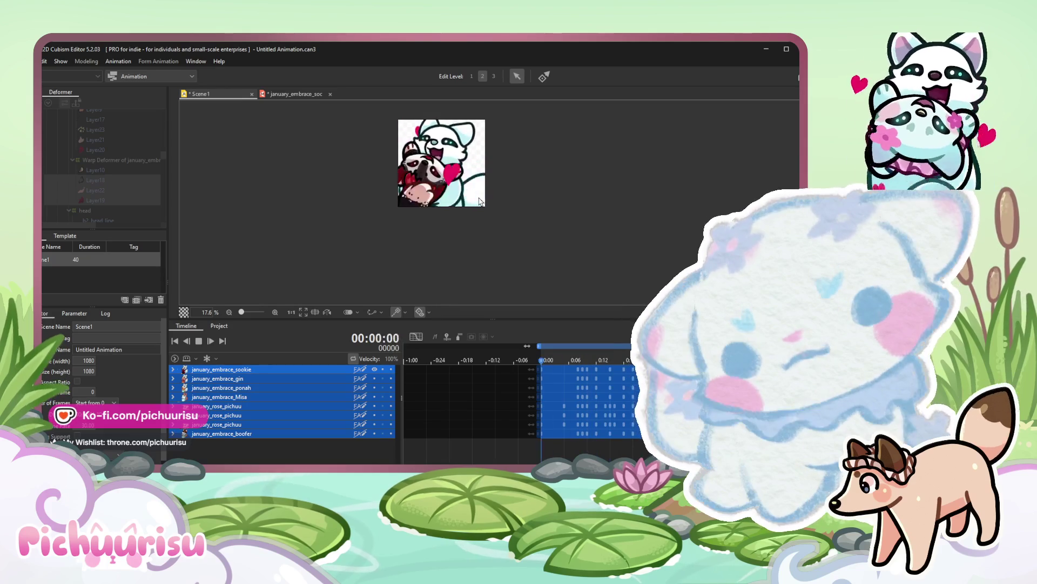
left_click(296, 94)
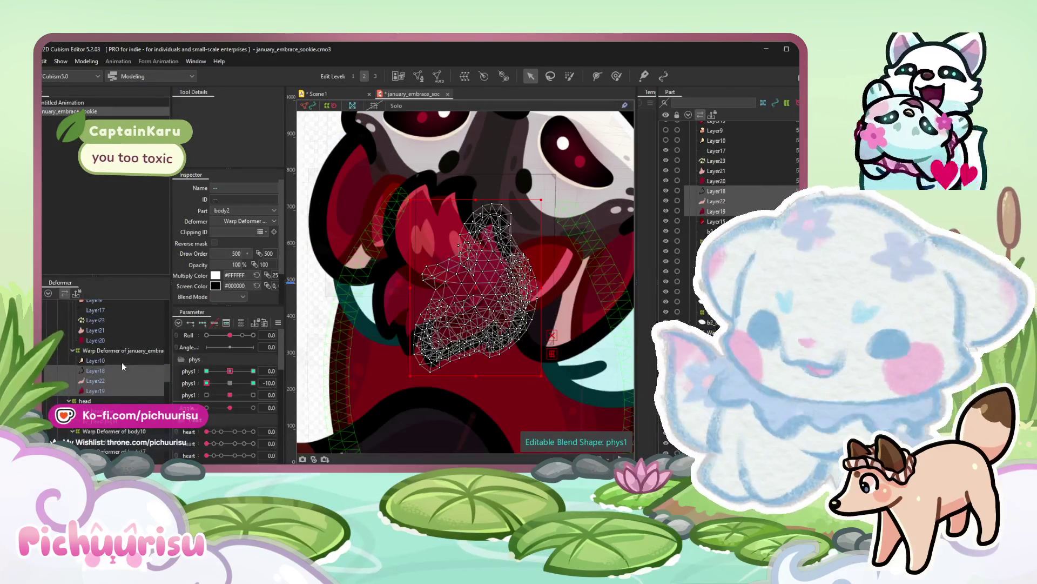
Reshape the selected heart mesh layers with the Deform Brush at phys1 10.
left_click(96, 370)
left_click(95, 346, "shift")
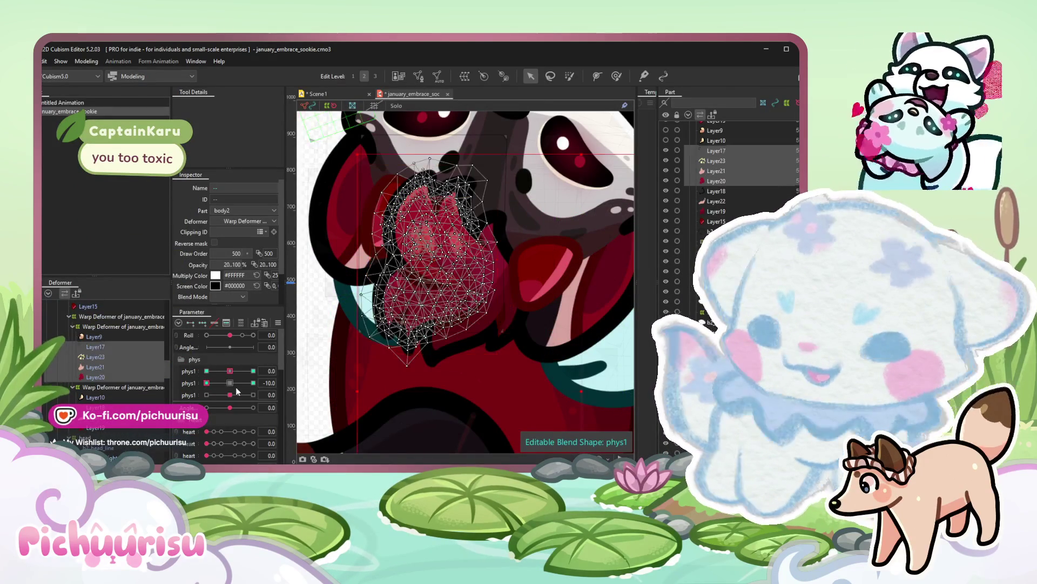
left_click_drag(232, 372, 254, 372)
key("b")
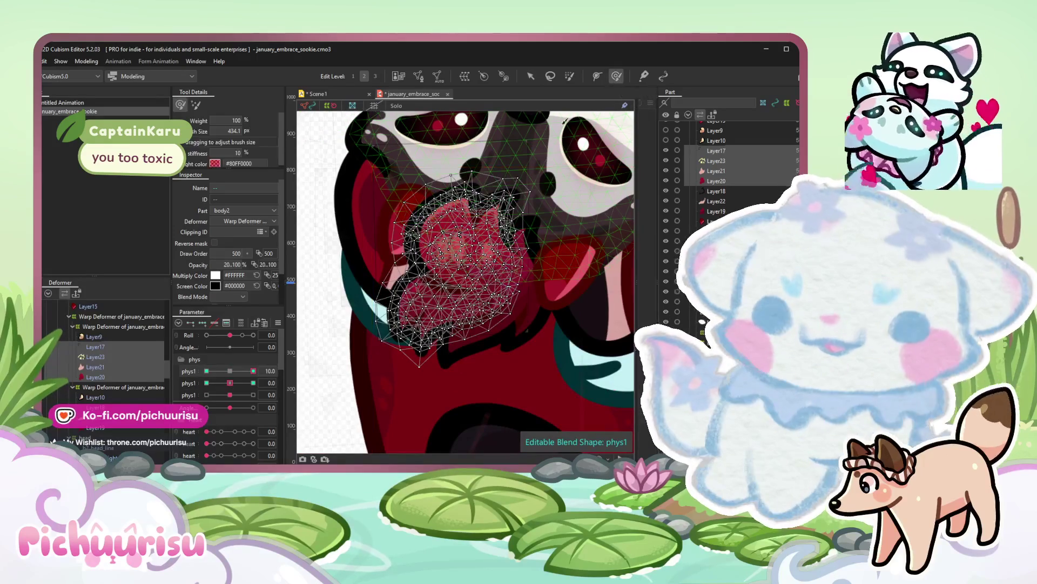
left_click_drag(451, 177, 516, 185)
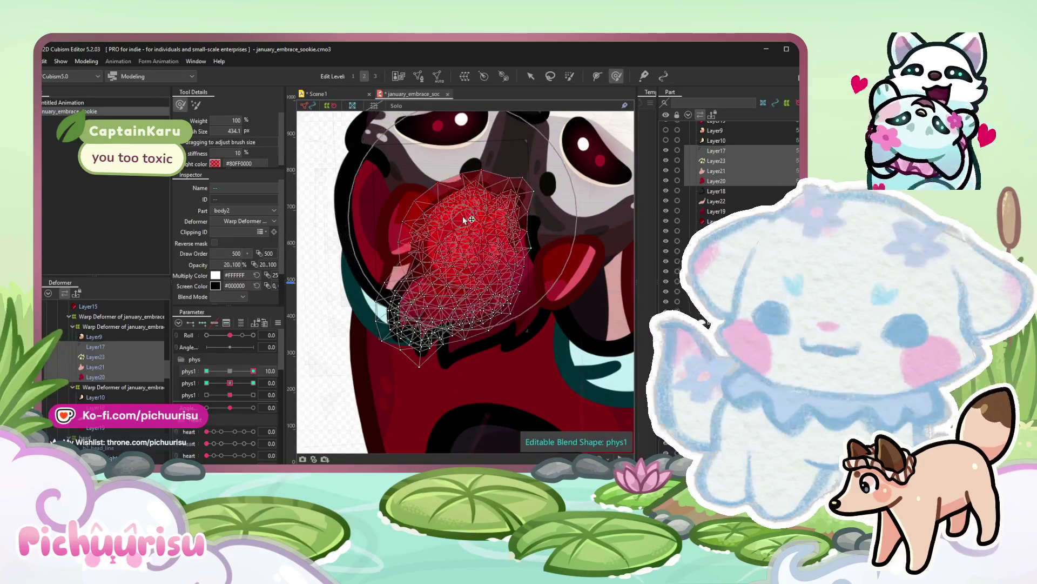
left_click_drag(486, 244, 519, 211)
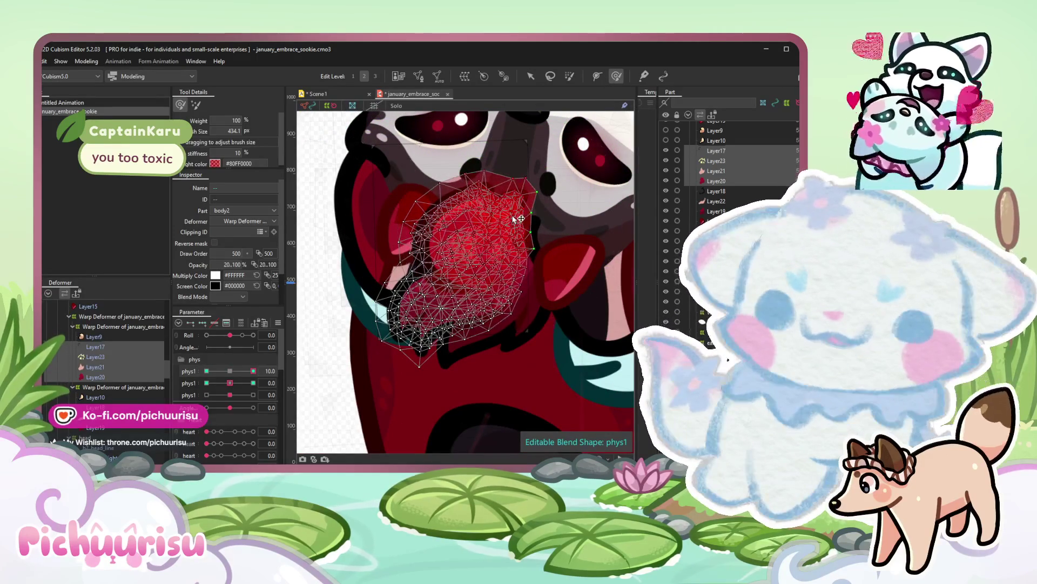
Reshape the heart mesh for the opposite keyform at phys1 -10.
left_click_drag(254, 371, 206, 371)
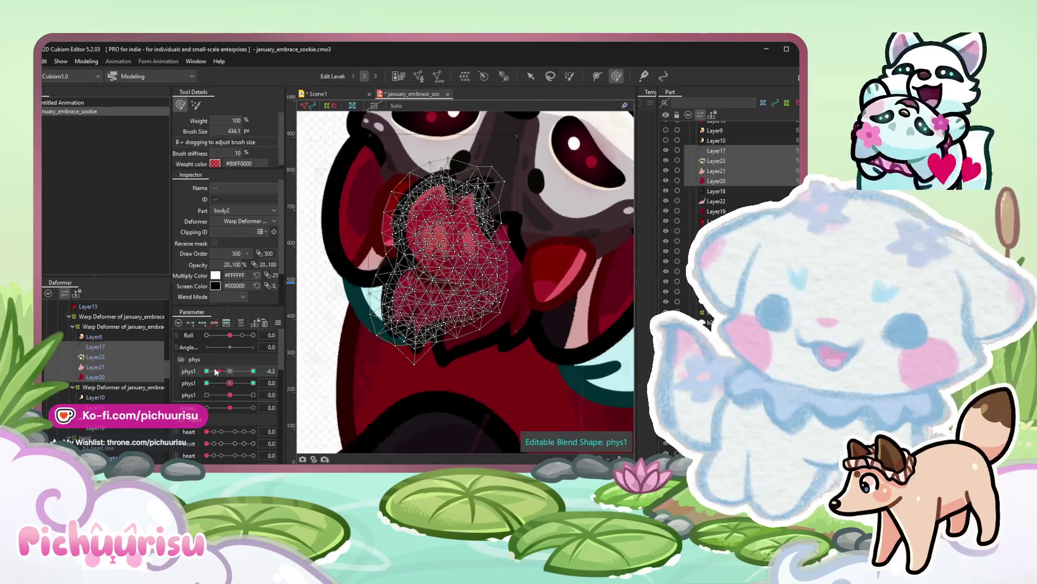
left_click_drag(440, 203, 430, 215)
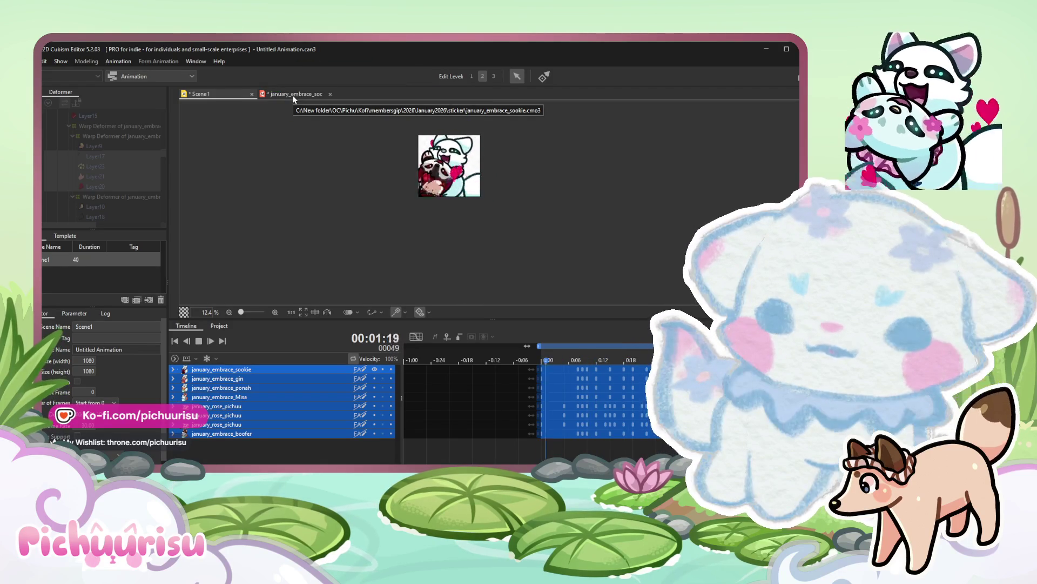
left_click(294, 94)
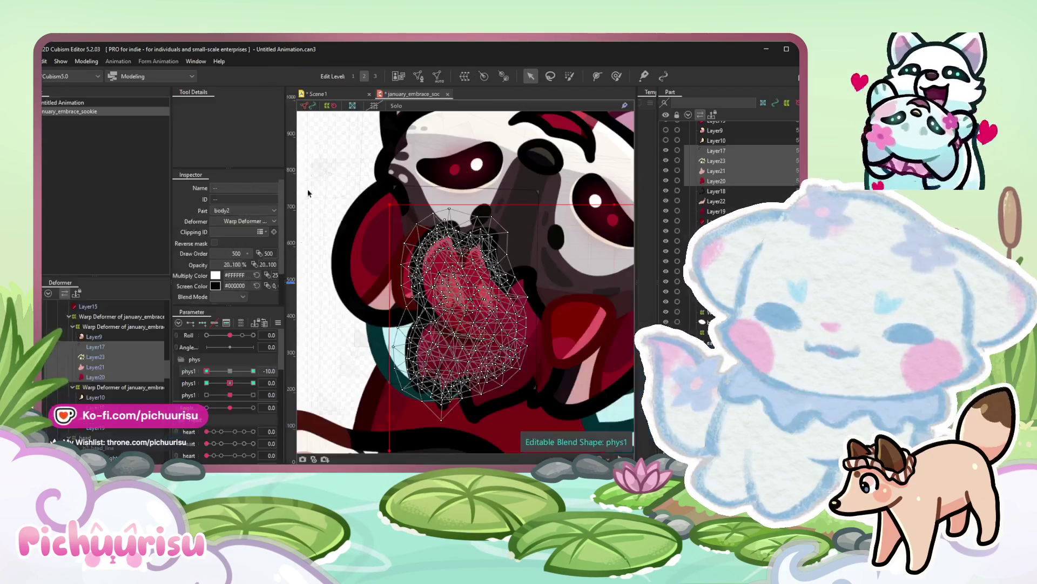
Reset phys1, then bend Warp63's face and hands with the Deform Brush at Roll 10.
left_click_drag(217, 370, 231, 370)
left_click(101, 328)
scroll(103, 379, "up", 3)
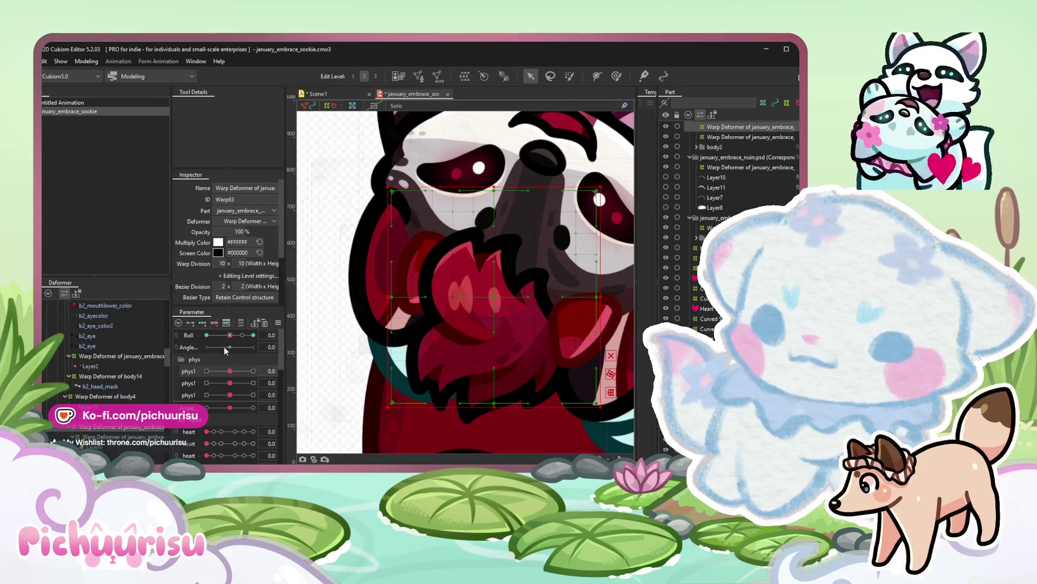
left_click_drag(230, 335, 254, 334)
scroll(572, 209, "down", 3)
key("b")
left_click_drag(433, 294, 386, 265)
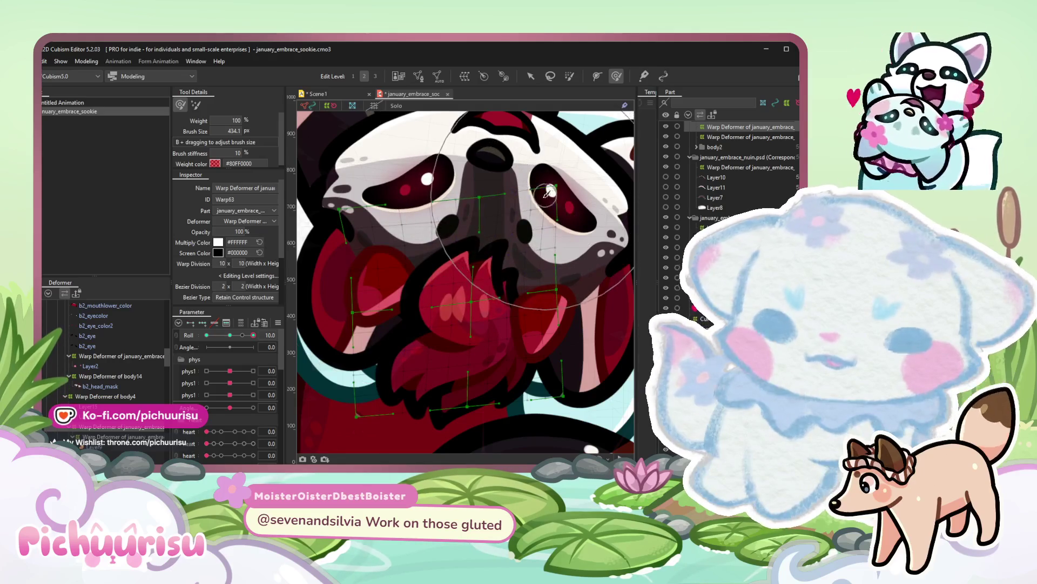
scroll(496, 244, "down", 2)
Sweep Roll between -10 and 10 to test the tilted pose.
left_click(207, 334)
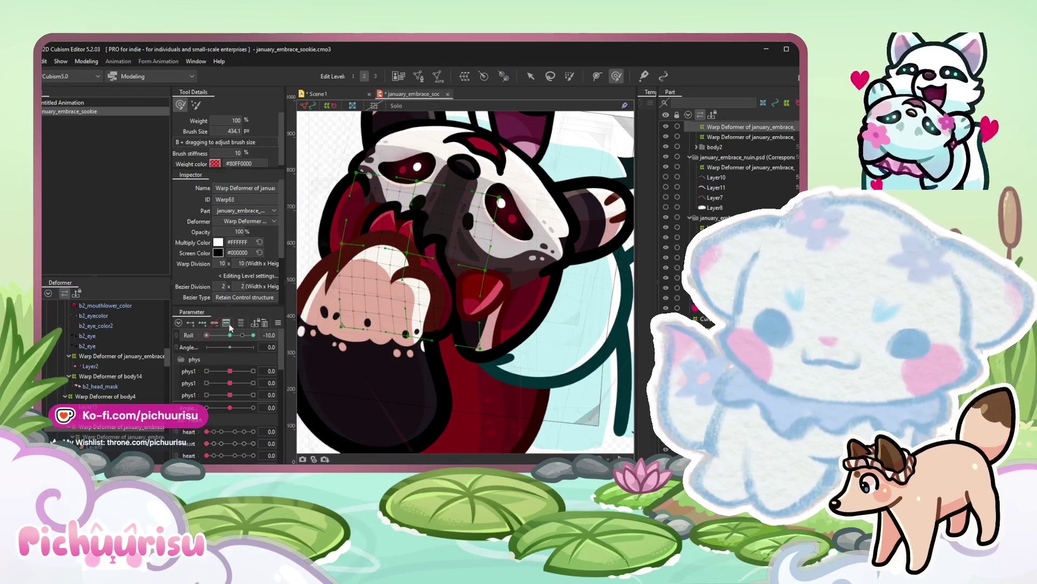
left_click_drag(231, 334, 254, 335)
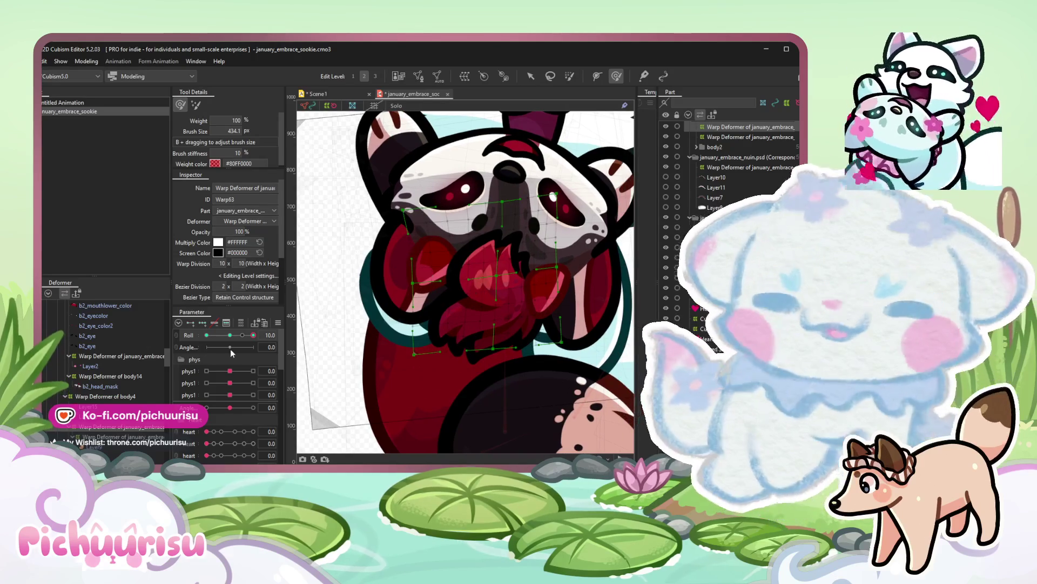
left_click_drag(254, 335, 254, 335)
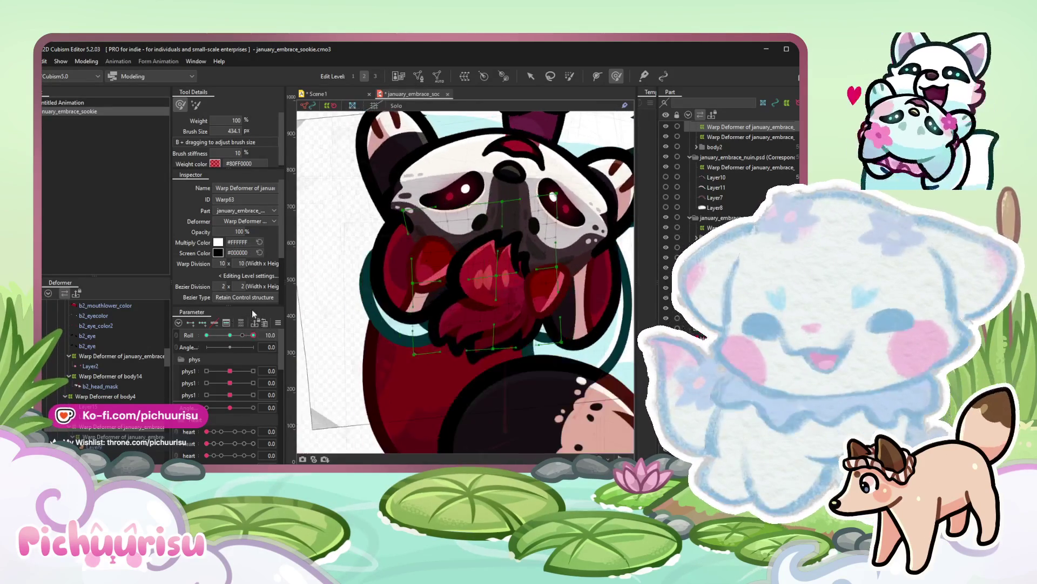
scroll(317, 390, "down", 5)
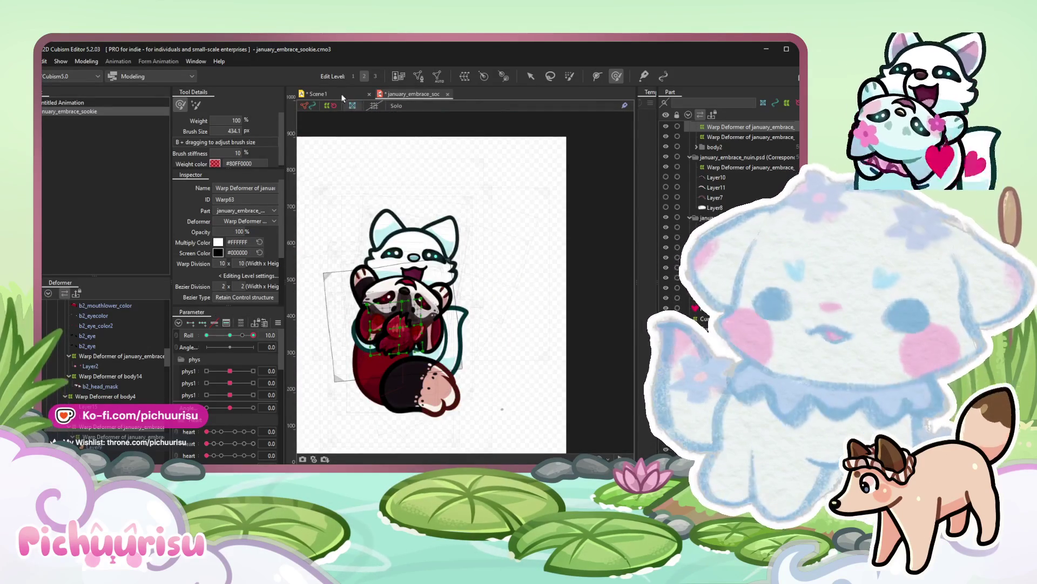
left_click(325, 94)
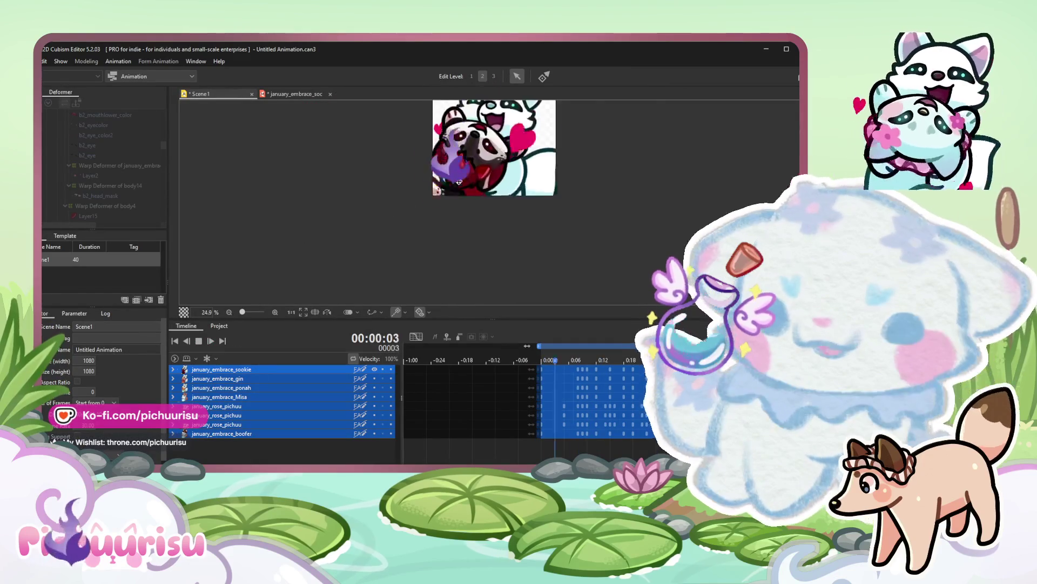
scroll(452, 185, "up", 3)
scroll(395, 203, "down", 3)
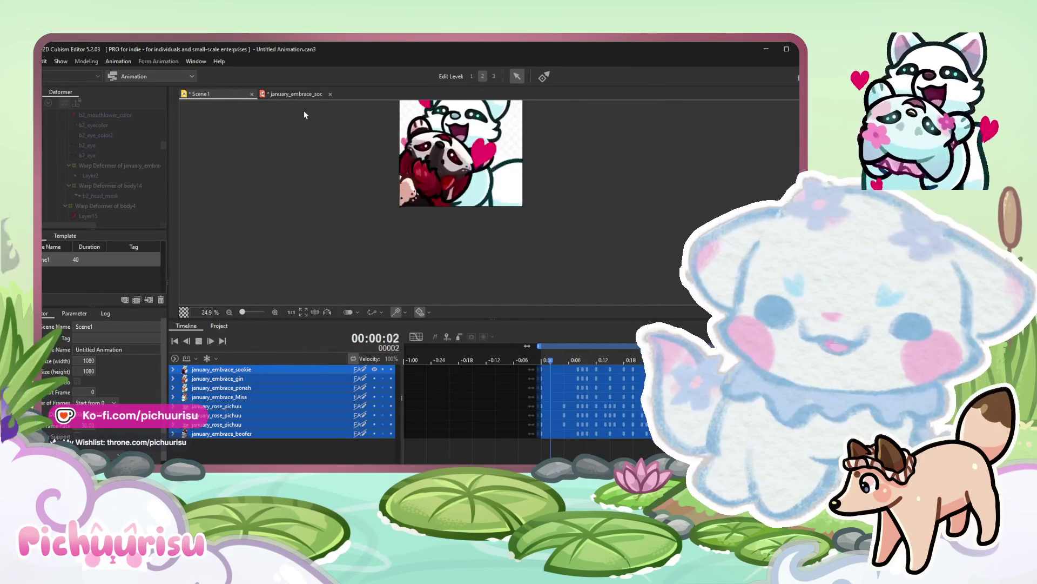
scroll(414, 206, "down", 2)
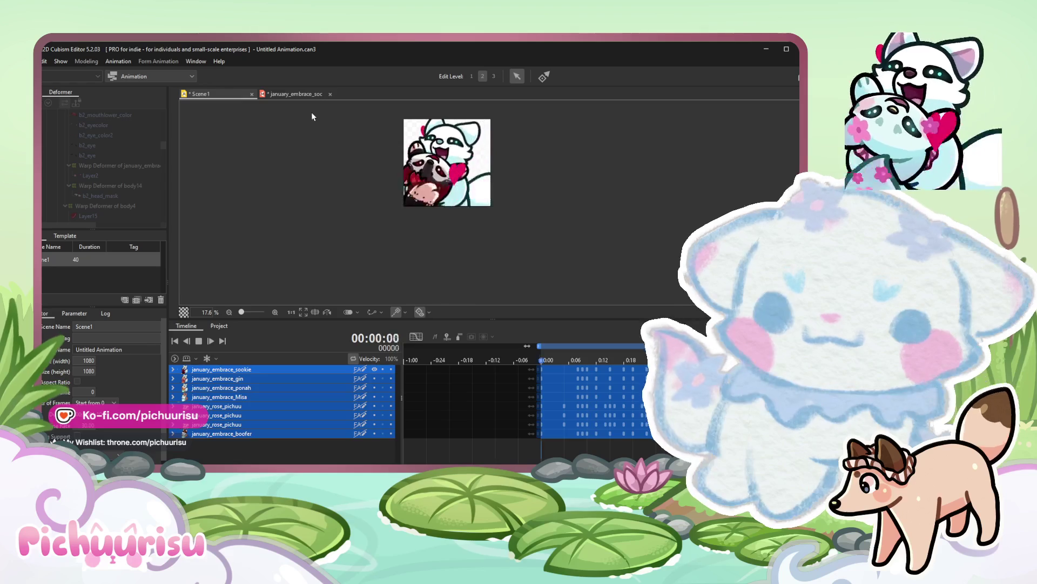
left_click(310, 95)
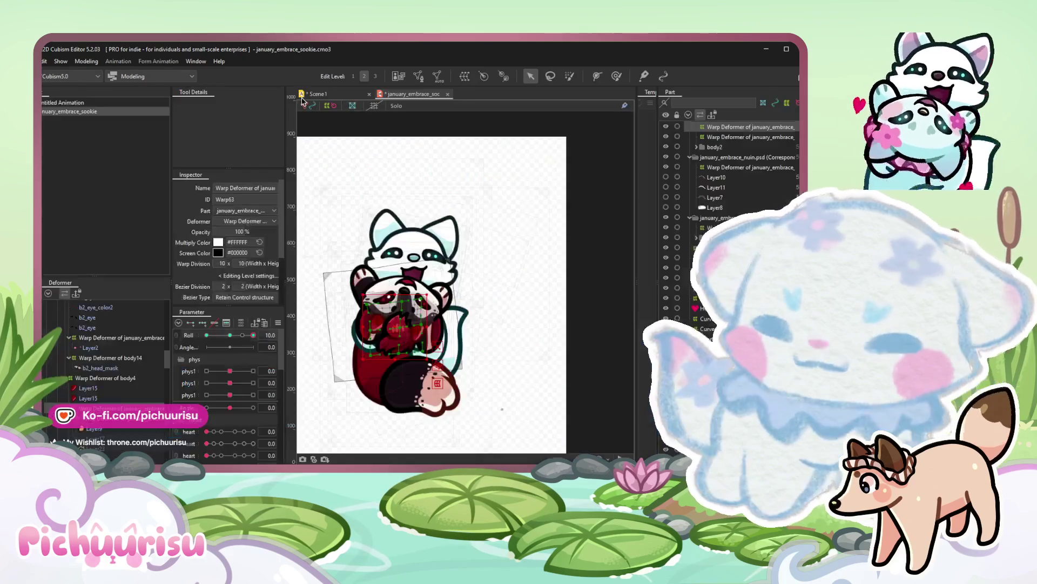
Test Warp63 at phys1 10, reset it, and select the heart mesh pieces on the canvas.
left_click_drag(230, 370, 254, 371)
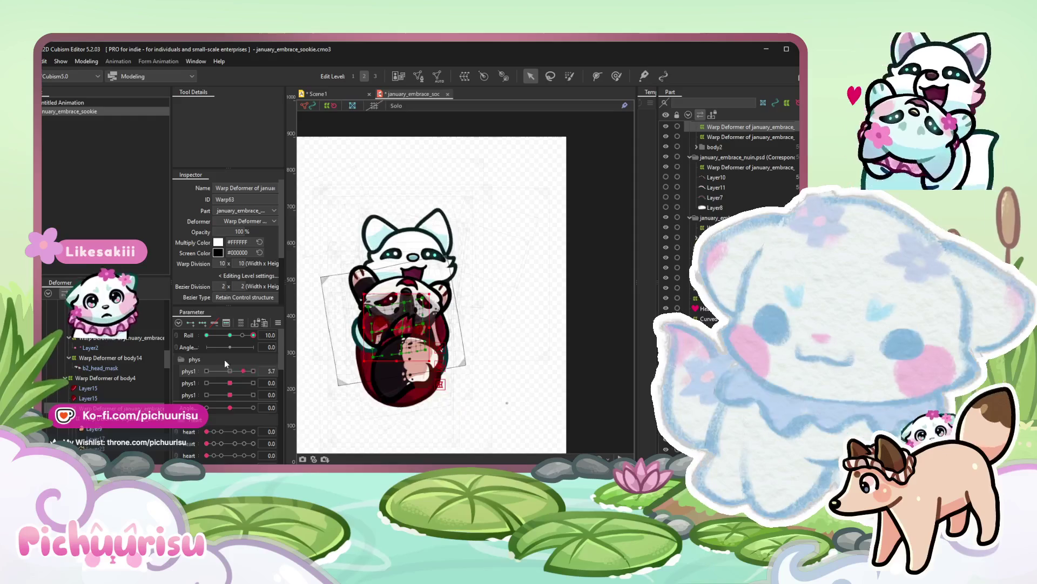
left_click(253, 371)
scroll(422, 308, "up", 2)
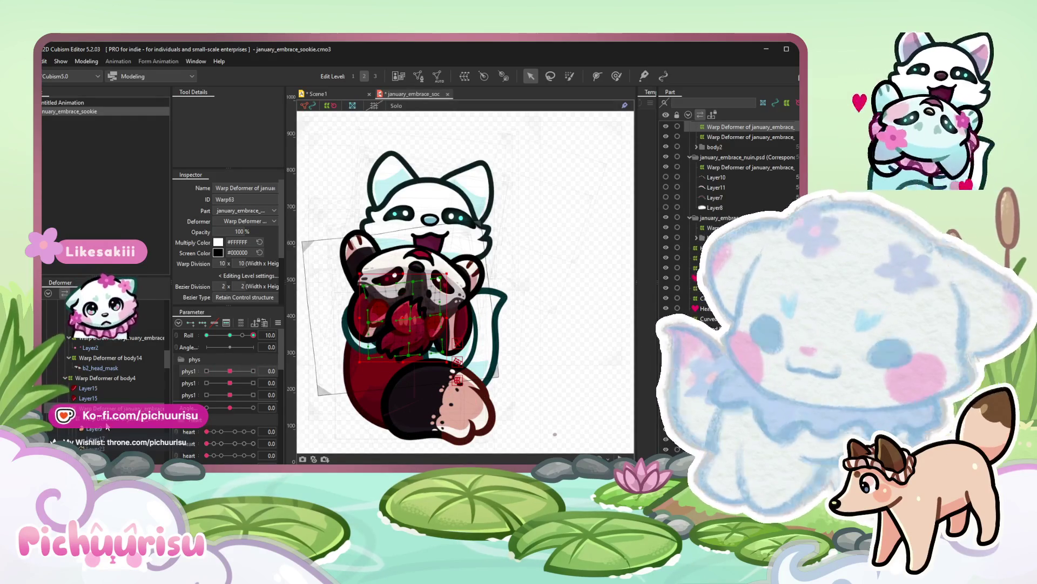
scroll(402, 348, "up", 2)
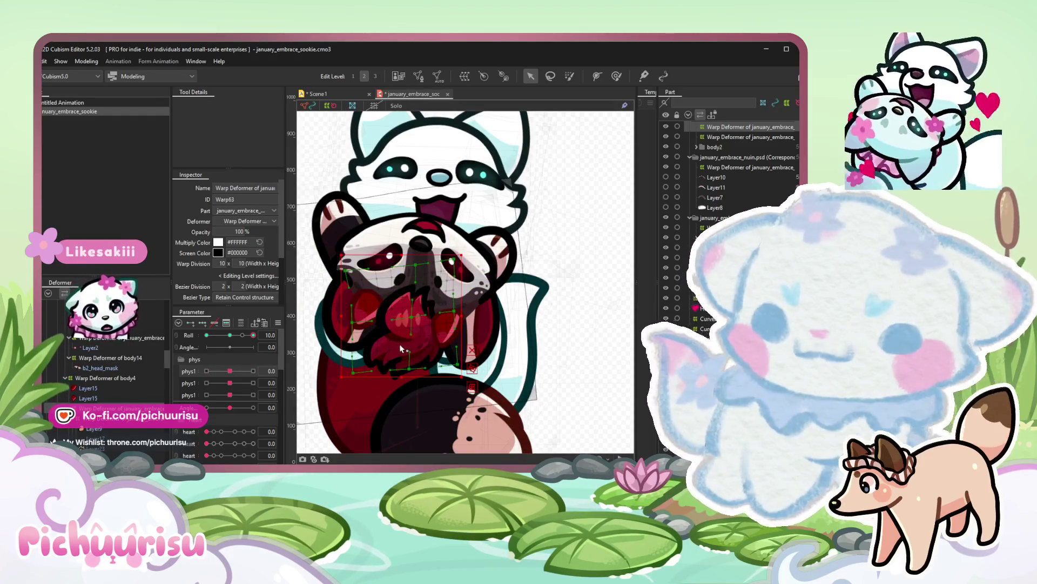
scroll(401, 349, "up", 4)
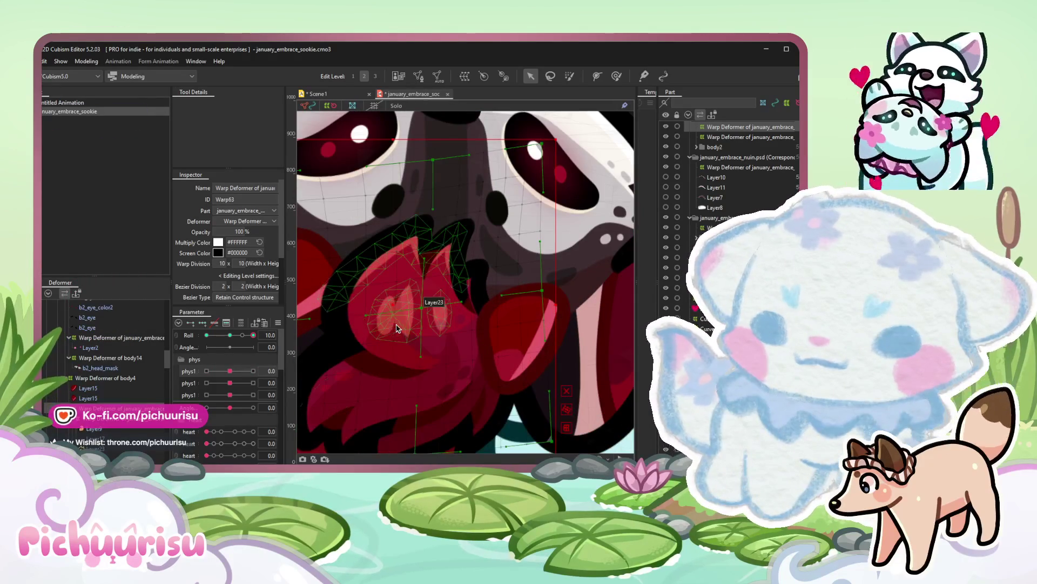
left_click(397, 328)
left_click(397, 328)
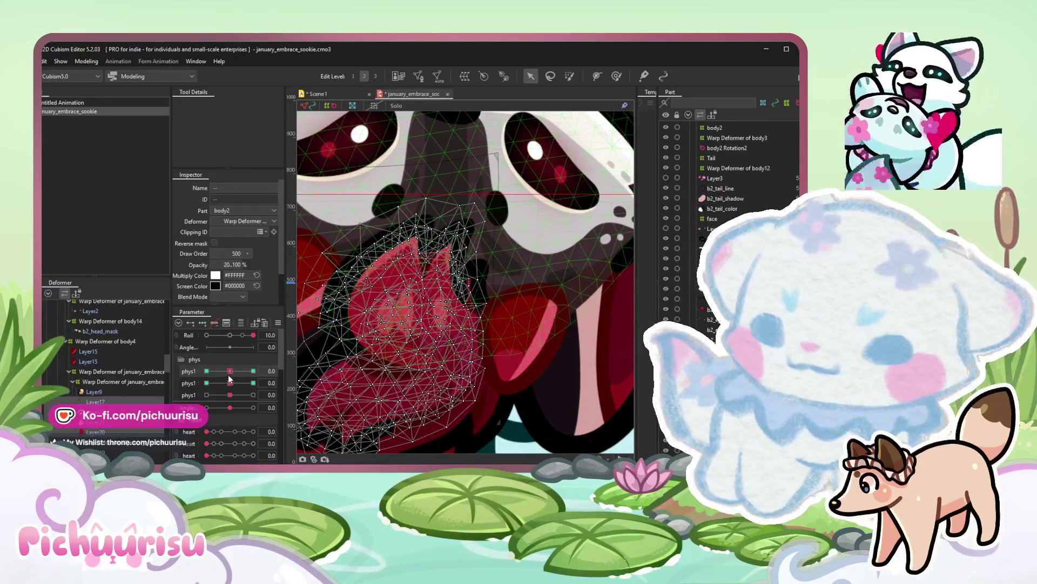
Reshape the heart meshes with the Deform Brush at phys1 10.
left_click_drag(230, 371, 236, 371)
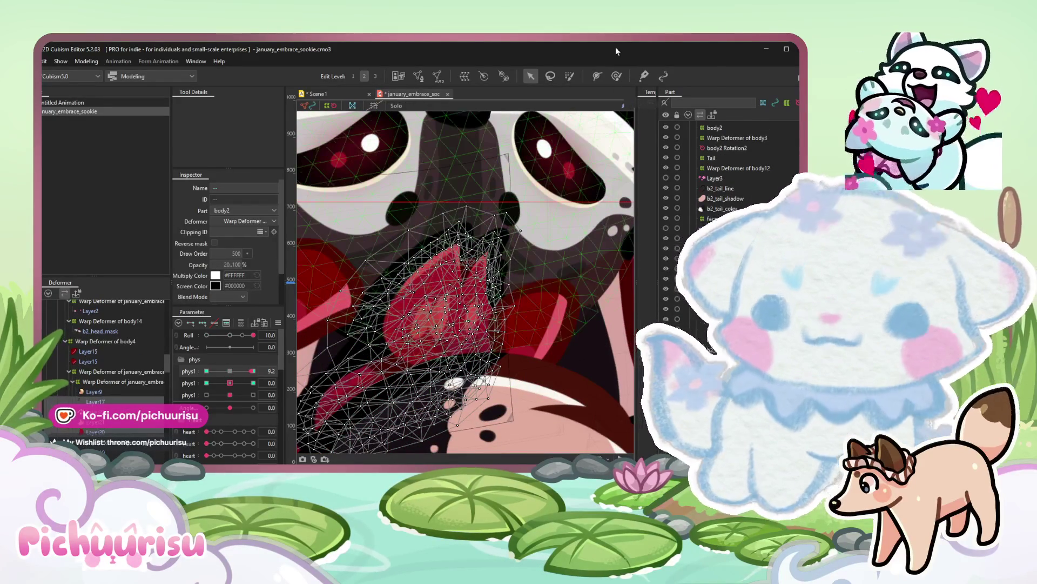
left_click(615, 77)
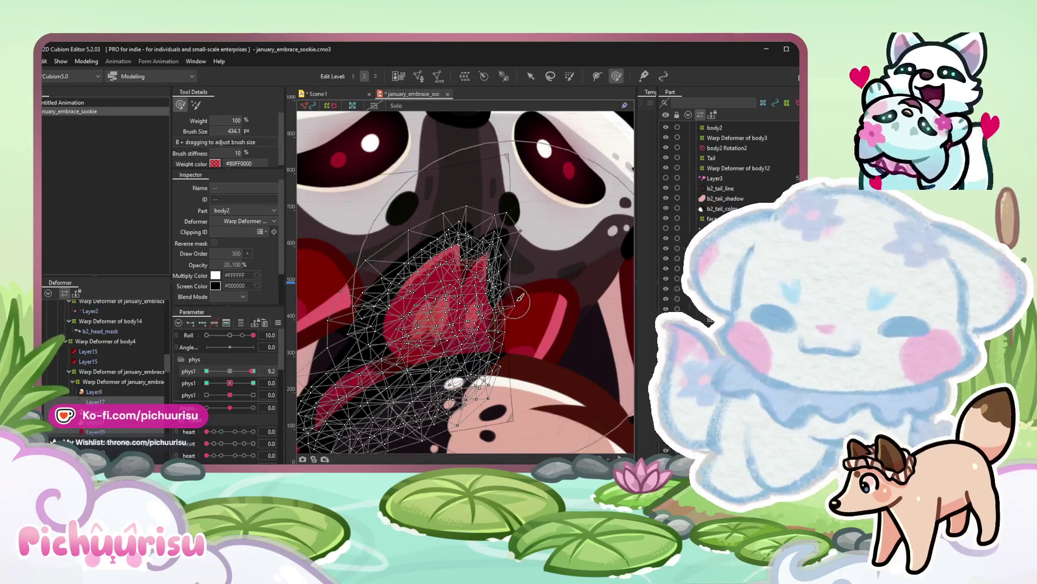
left_click(254, 371)
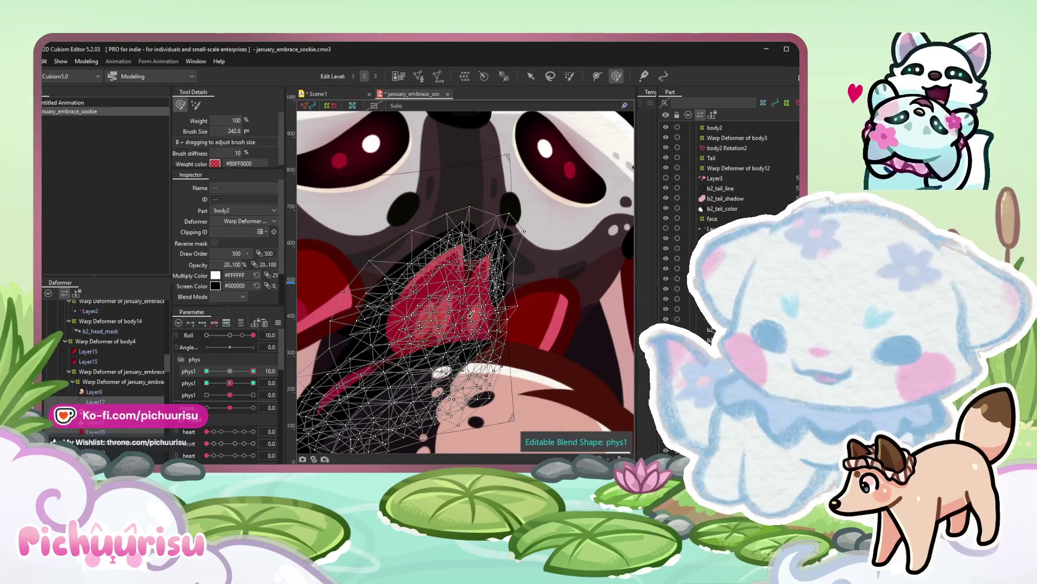
left_click_drag(422, 341, 478, 273)
left_click_drag(523, 233, 561, 177)
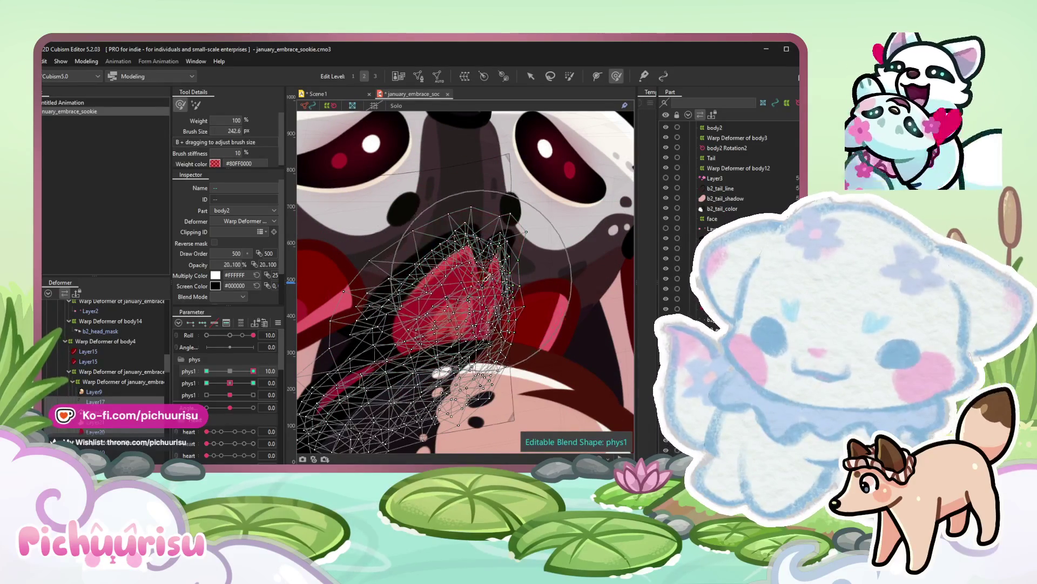
scroll(541, 180, "down", 3)
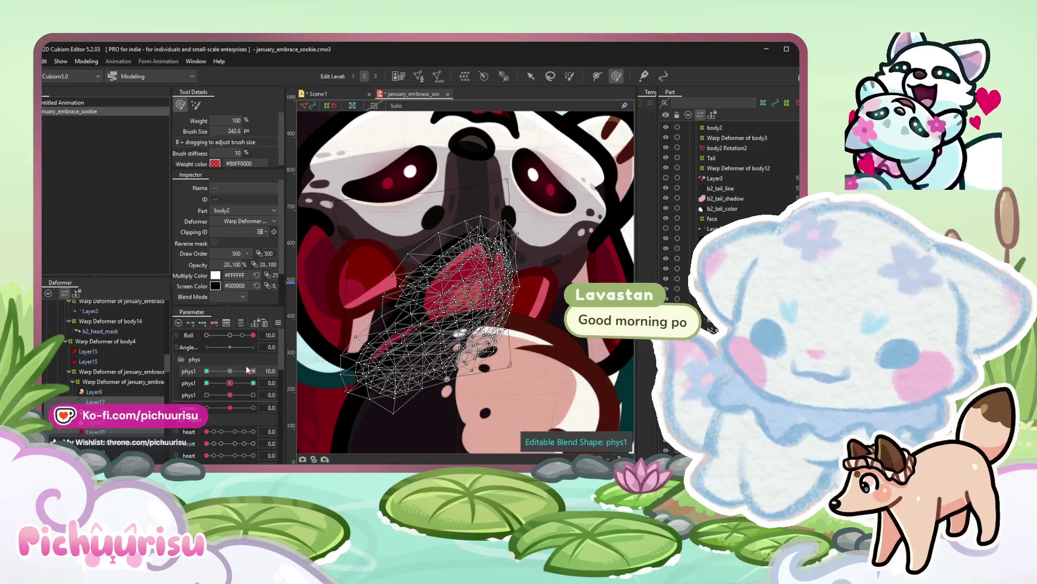
Reshape the heart meshes for the phys1 -10 keyform.
left_click_drag(250, 370, 164, 357)
left_click_drag(420, 275, 420, 297)
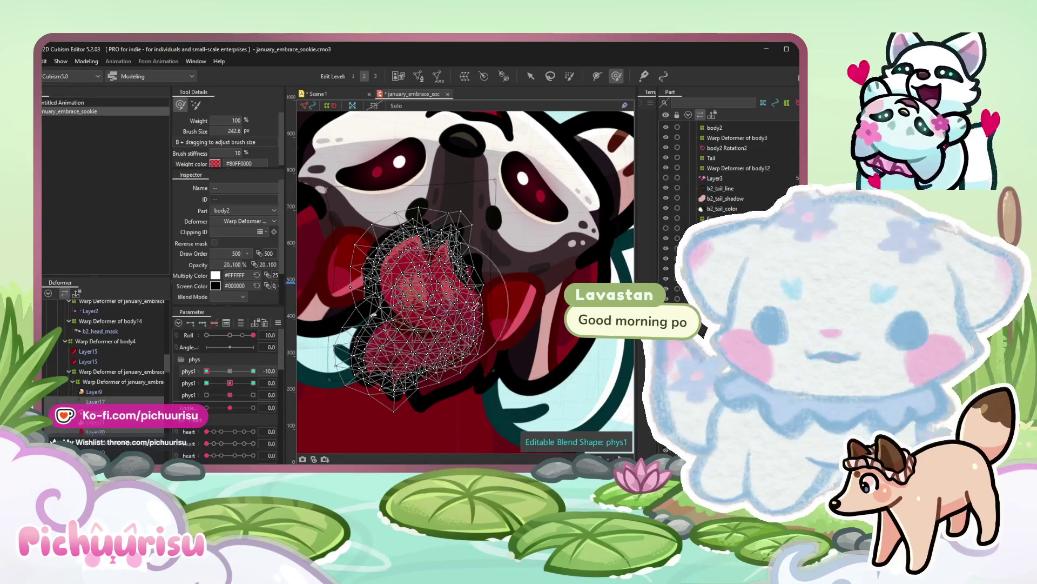
left_click_drag(437, 267, 417, 260)
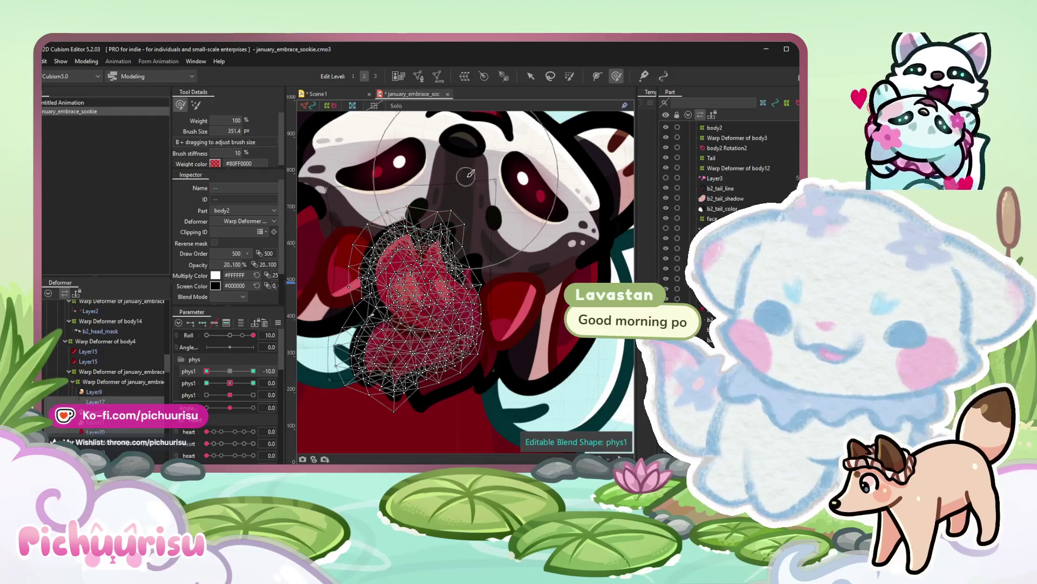
Paint blend weights onto the lower paw mesh while checking phys1 across its range.
mouse_move(232, 371)
left_mouse_down()
mouse_move(216, 368)
mouse_move(270, 369)
left_mouse_up()
left_click_drag(442, 392, 444, 389)
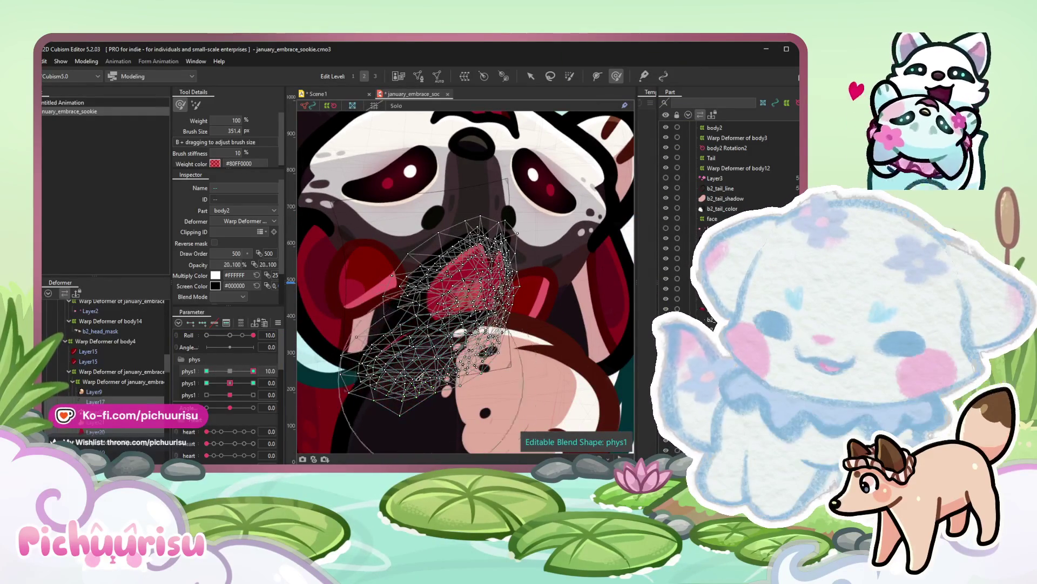
left_click_drag(253, 370, 206, 371)
left_click_drag(373, 357, 397, 381)
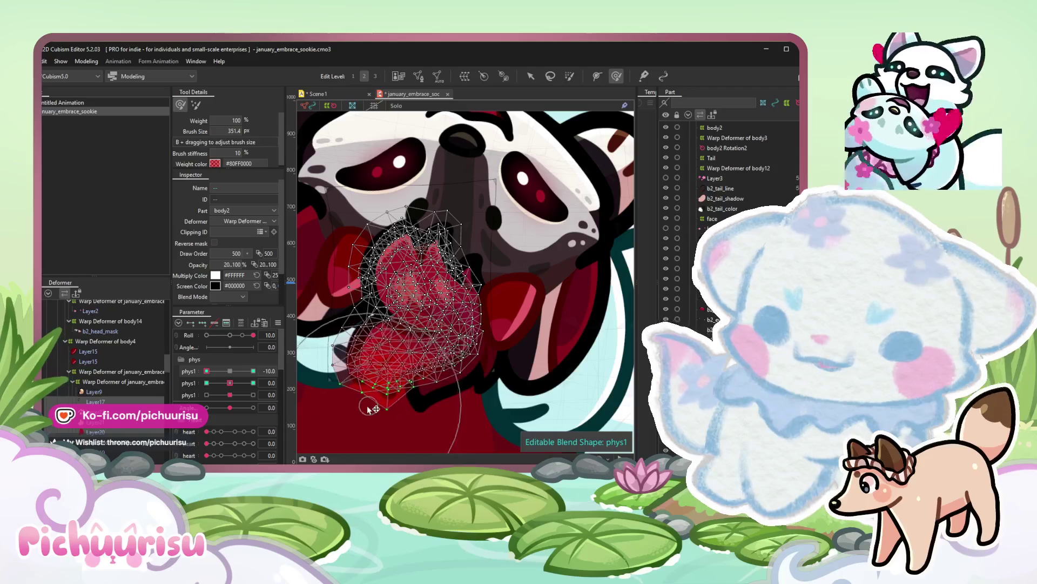
mouse_move(208, 371)
left_mouse_down()
mouse_move(233, 371)
mouse_move(229, 388)
mouse_move(229, 371)
left_mouse_up()
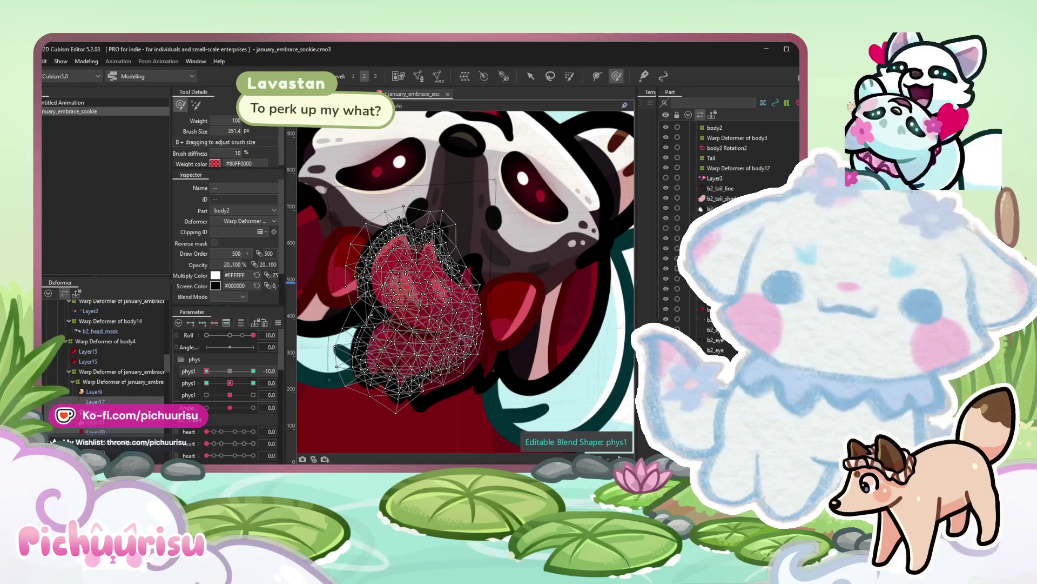
Reset phys1 to neutral and select the other paw's mesh.
right_click(232, 369)
left_click(243, 381)
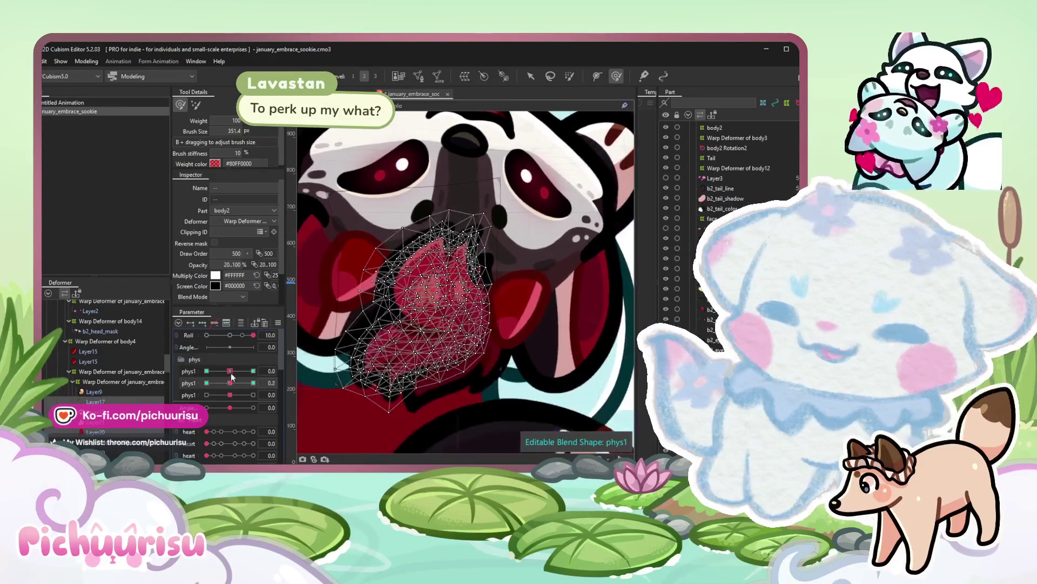
left_click(88, 359)
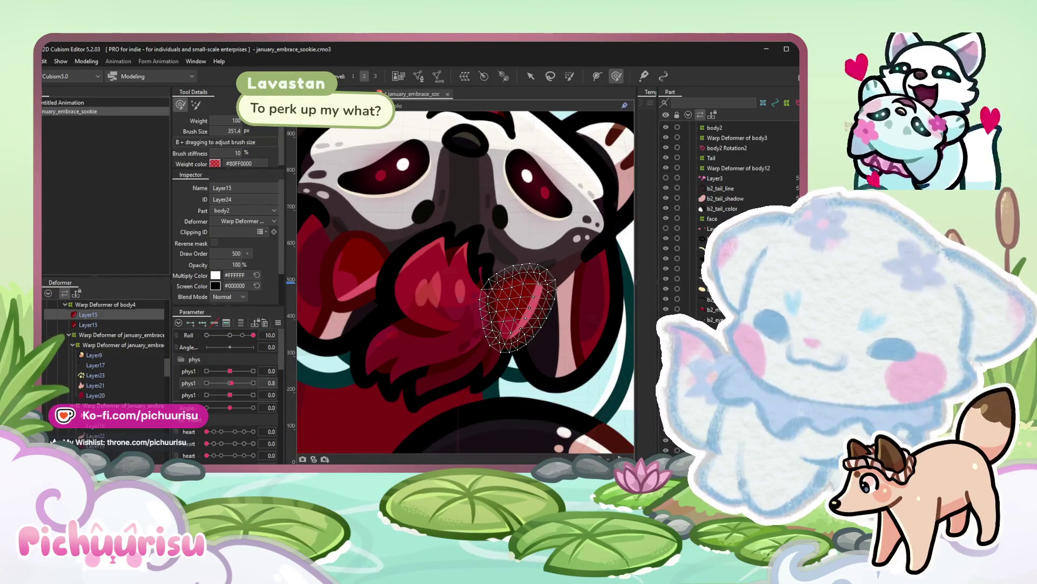
Paint phys1 blend weights onto the second paw mesh at phys1 -10.
left_click(93, 395)
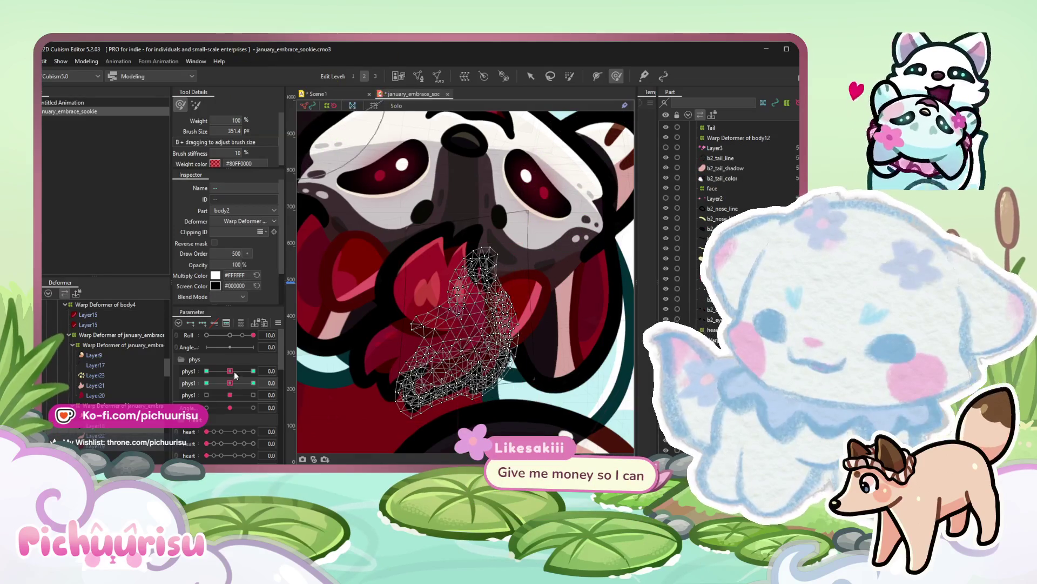
left_click_drag(232, 371, 264, 368)
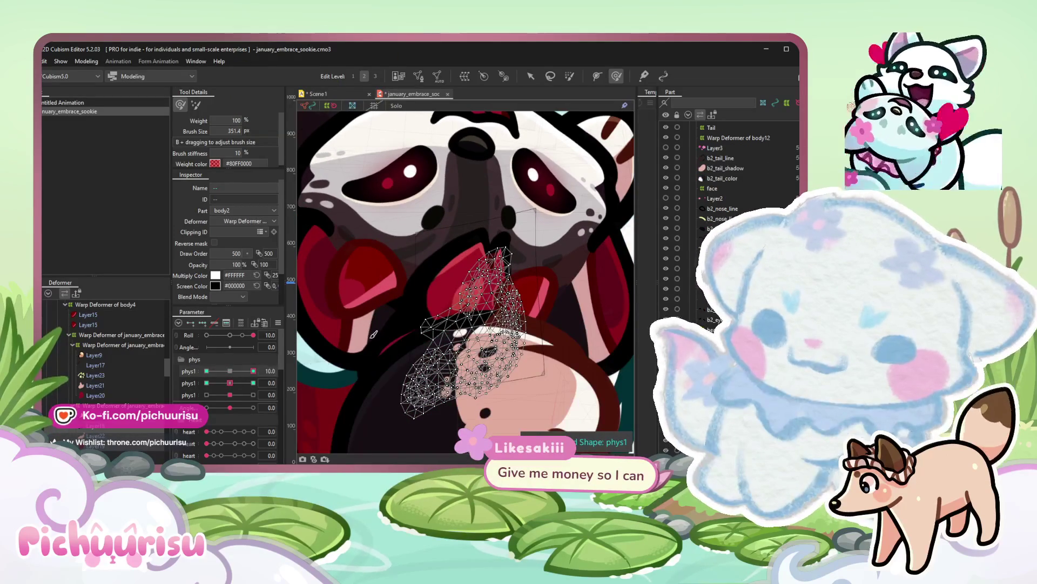
left_click(206, 371)
scroll(453, 327, "up", 3)
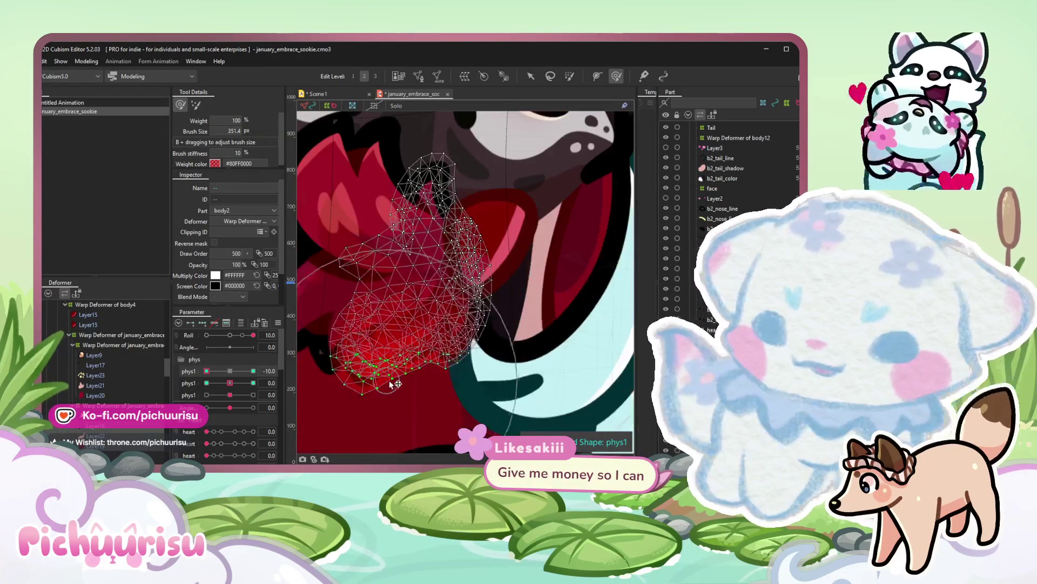
left_click_drag(231, 382, 258, 389)
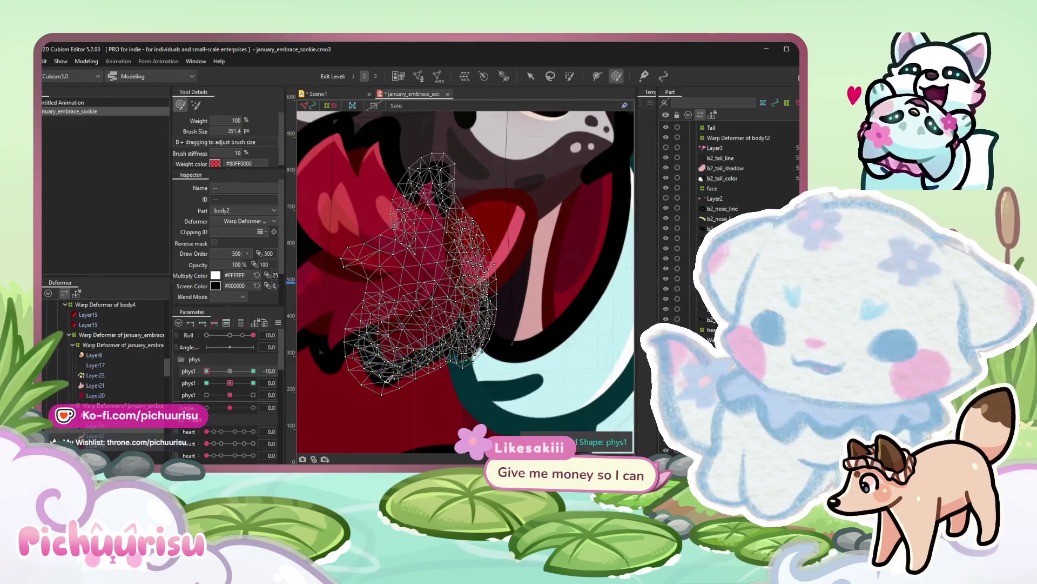
Check both phys1 parameters at 10 and -10, then bring up the Scene1 animation.
left_click(254, 370)
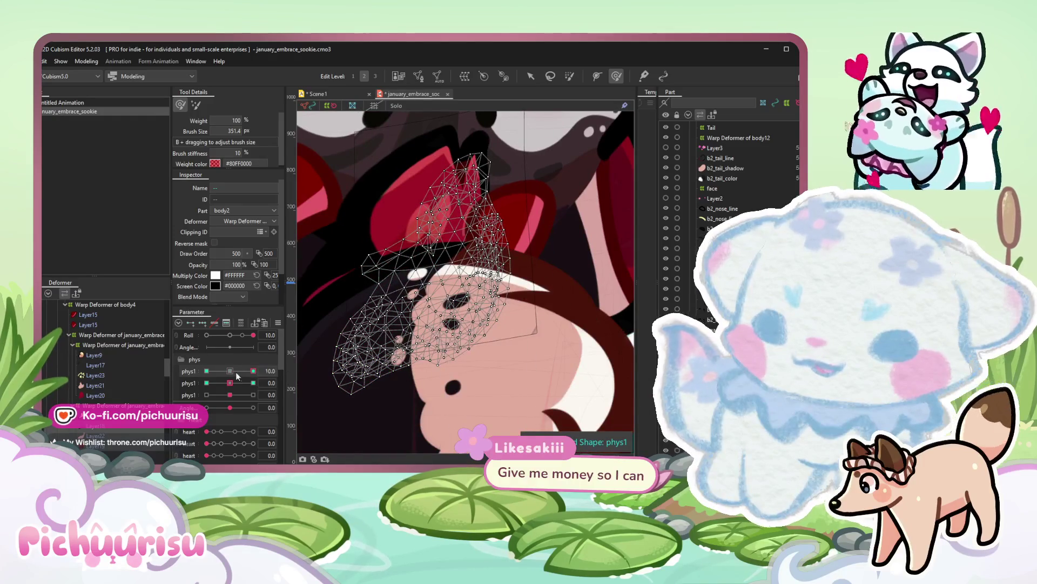
left_click(230, 370)
left_click(254, 383)
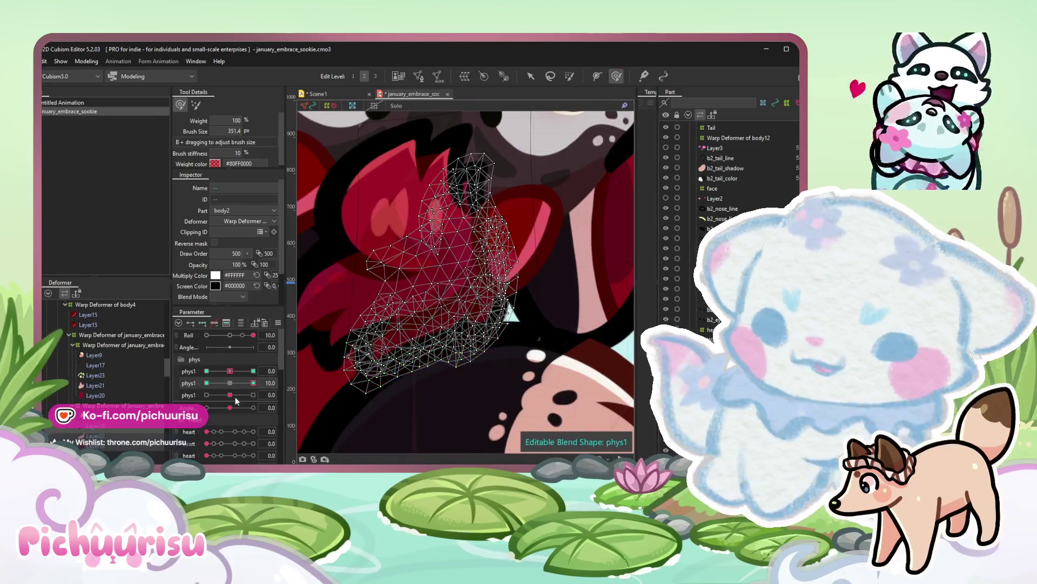
left_click(206, 383)
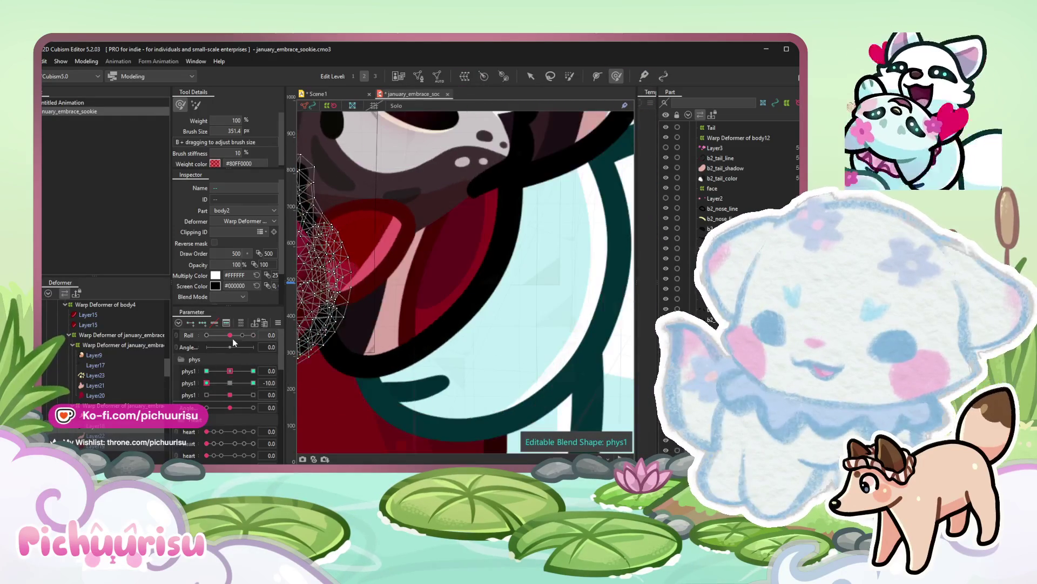
scroll(413, 357, "down", 5)
left_click(333, 94)
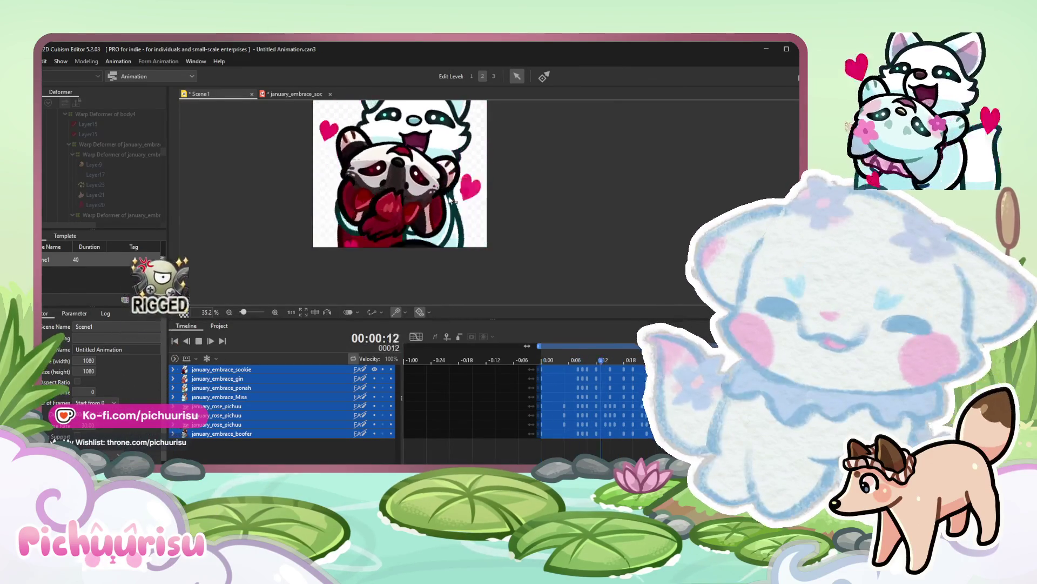
scroll(451, 200, "down", 4)
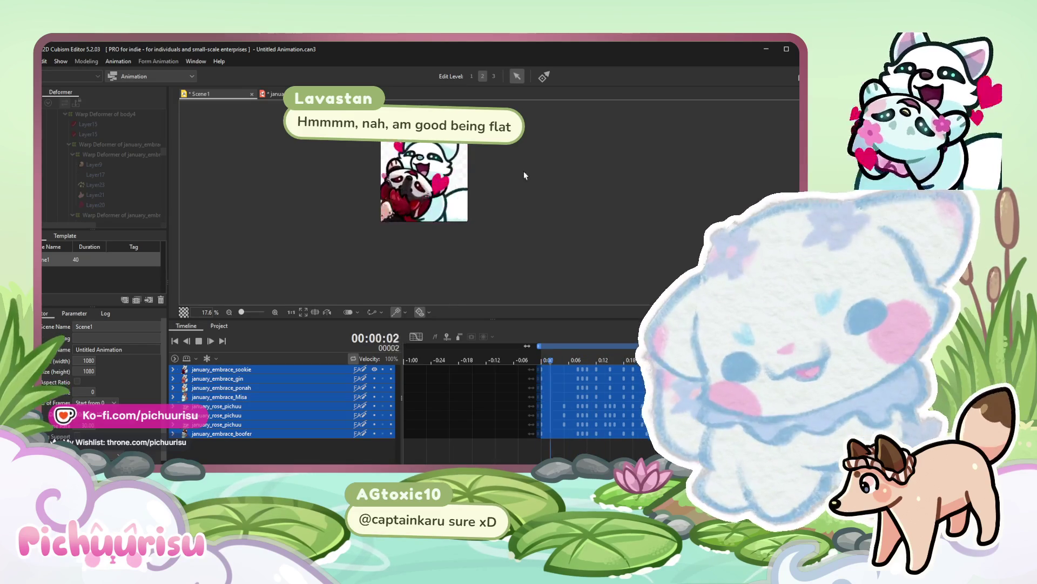
scroll(425, 194, "up", 1)
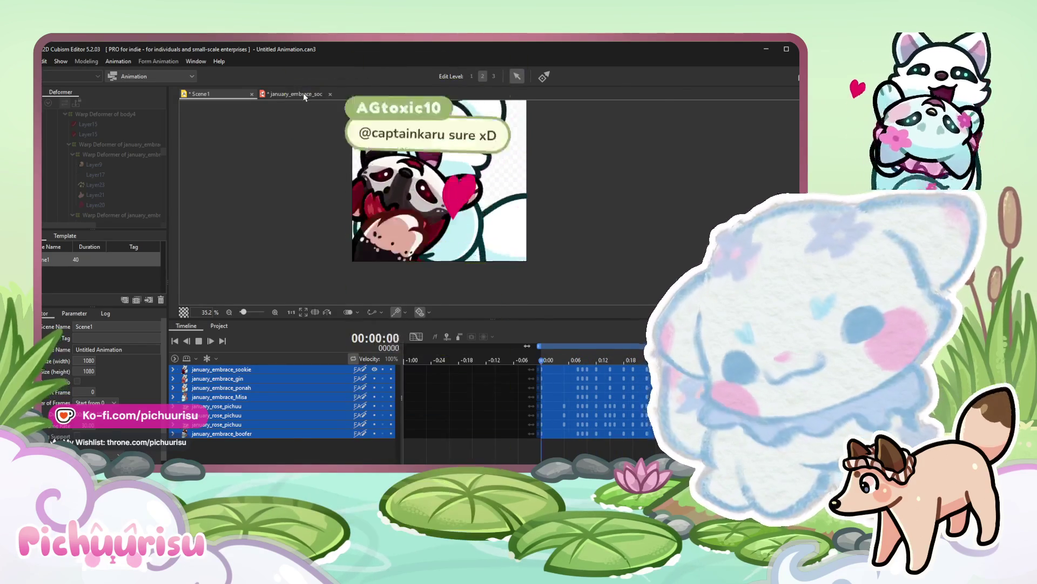
Return to the january_embrace_sookie model and select the Layer15 paw layer.
left_click(300, 92)
scroll(402, 319, "down", 1)
left_click(451, 307)
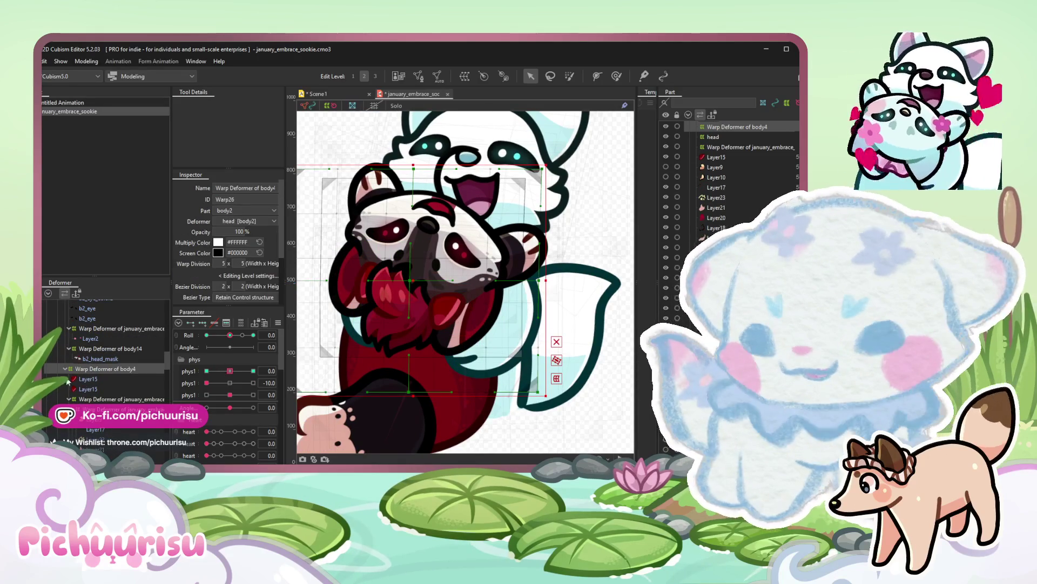
Wrap both paw layers in a new warp deformer (Ctrl+W) and test it at Roll 10.
left_click(95, 389, "shift")
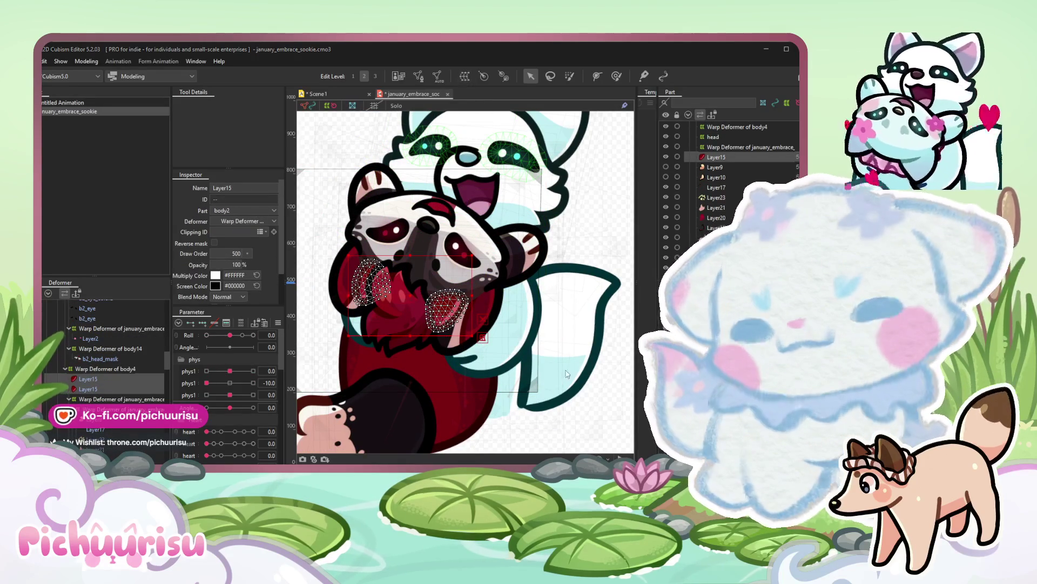
key("ctrl+w")
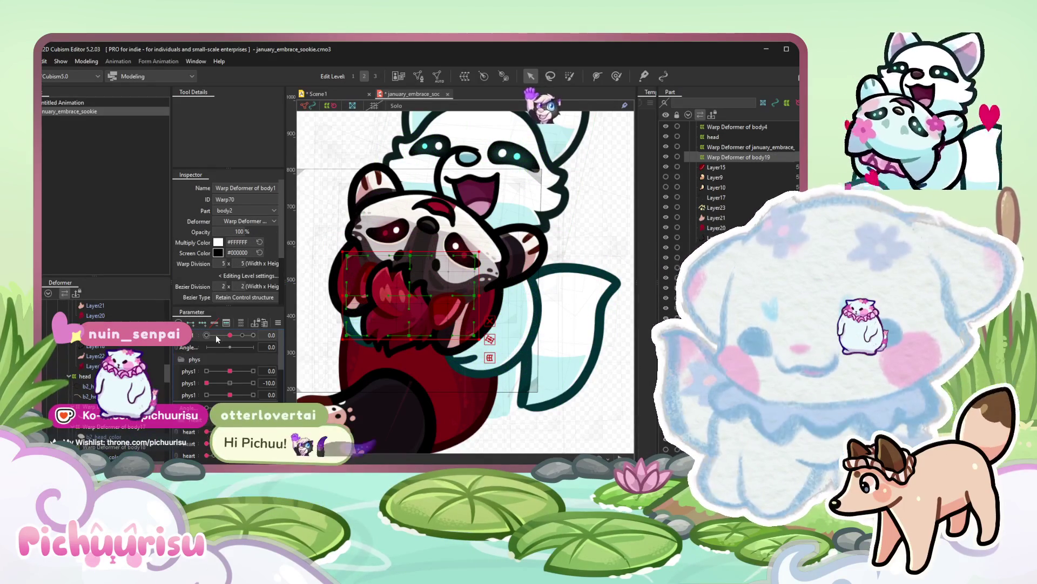
left_click_drag(228, 336, 254, 336)
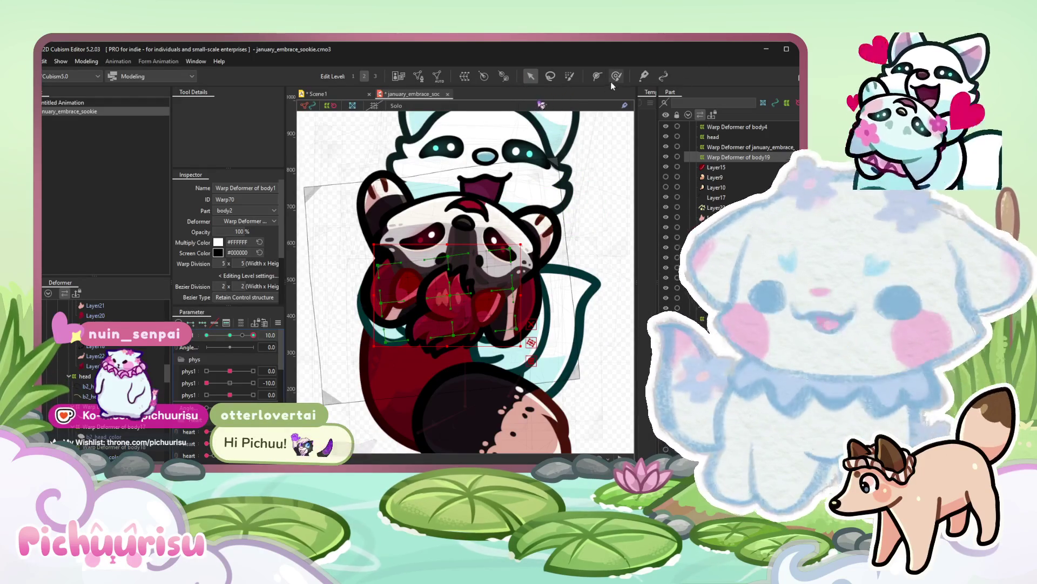
scroll(549, 328, "up", 5)
scroll(548, 328, "down", 2)
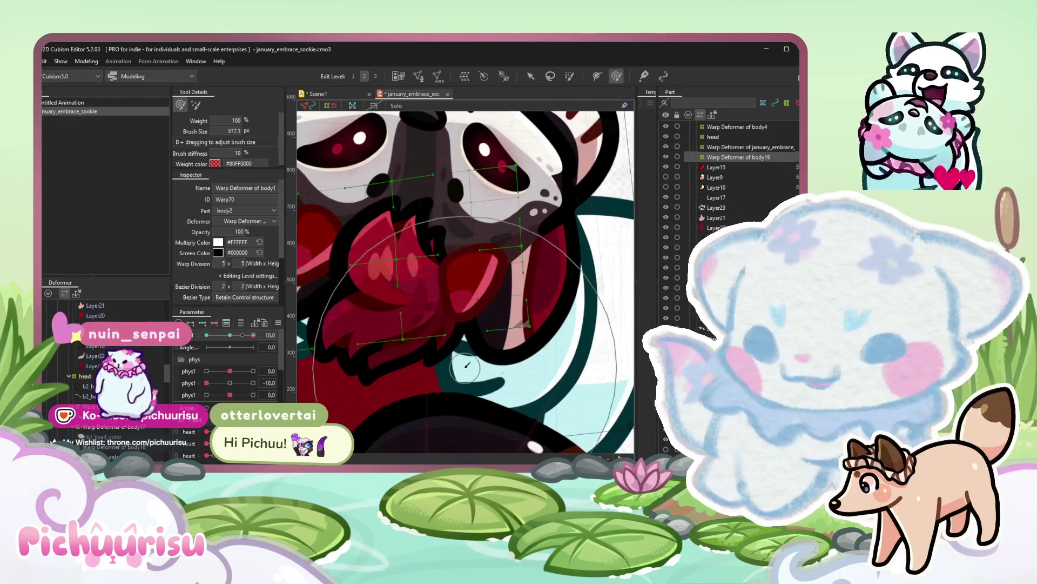
Test the new paw warp deformer at Roll -10, undoing a stray Roll change.
mouse_move(486, 361)
left_mouse_down()
mouse_move(348, 316)
mouse_move(545, 347)
left_mouse_up()
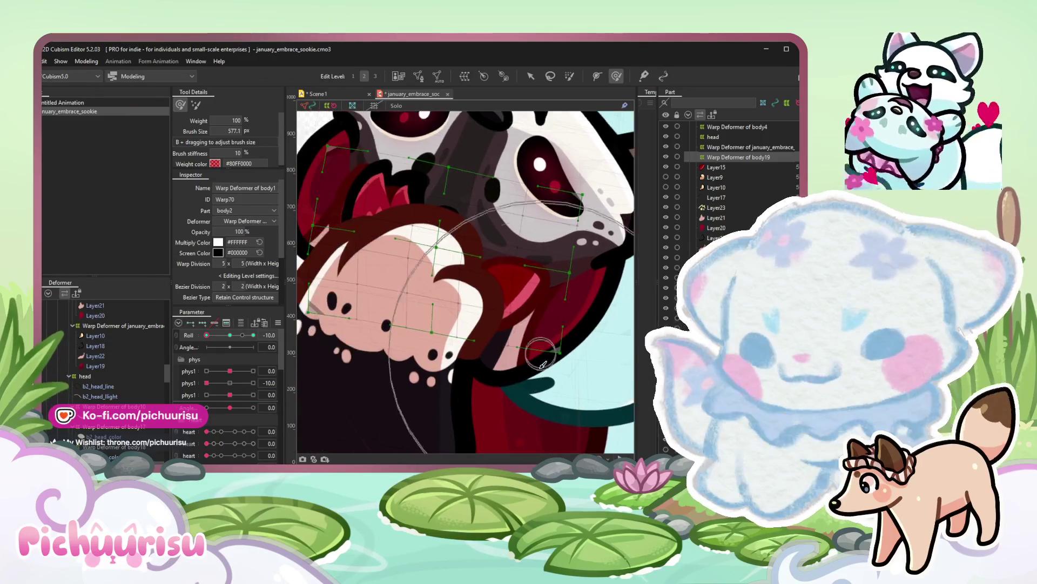
left_click_drag(476, 381, 365, 300)
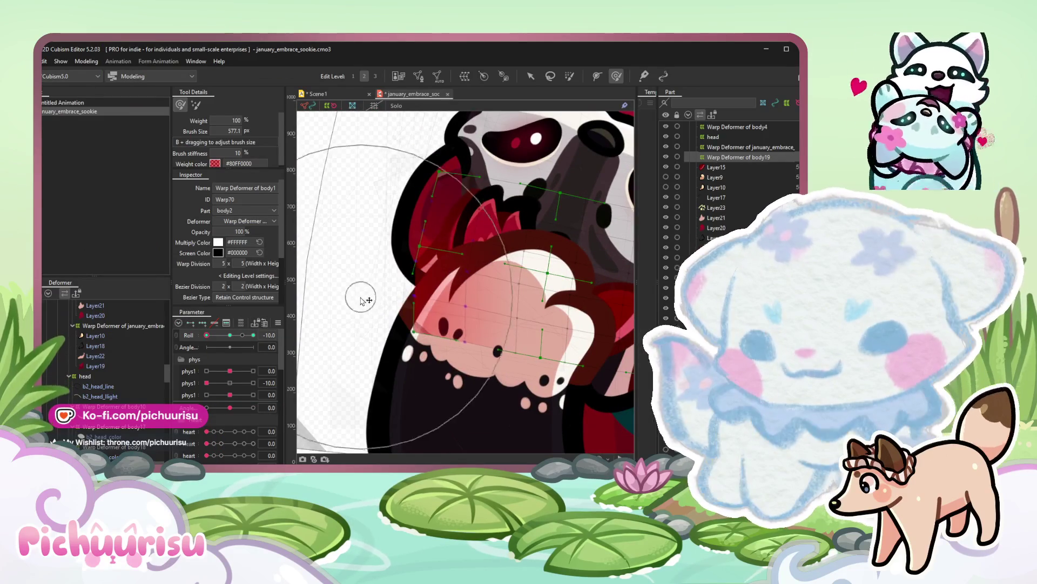
scroll(364, 302, "down", 3)
scroll(487, 292, "up", 2)
scroll(553, 289, "up", 3)
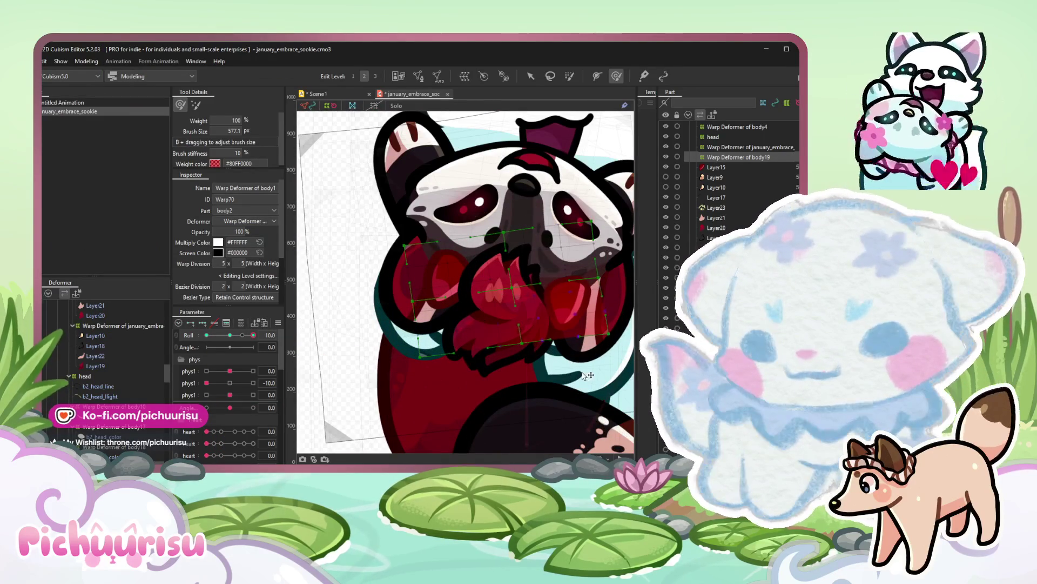
scroll(377, 254, "down", 2)
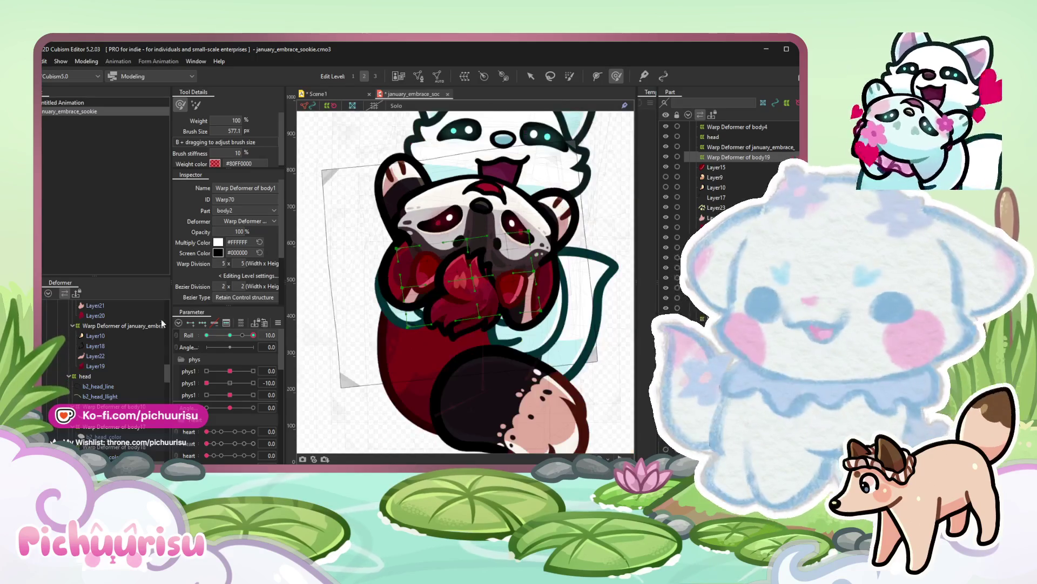
left_click_drag(253, 334, 209, 336)
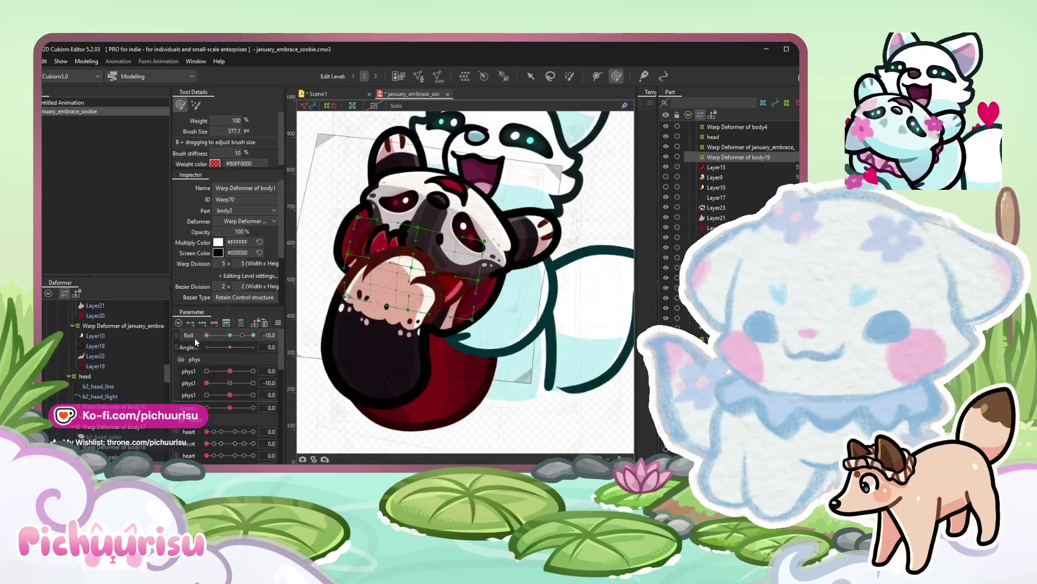
key("ctrl+z")
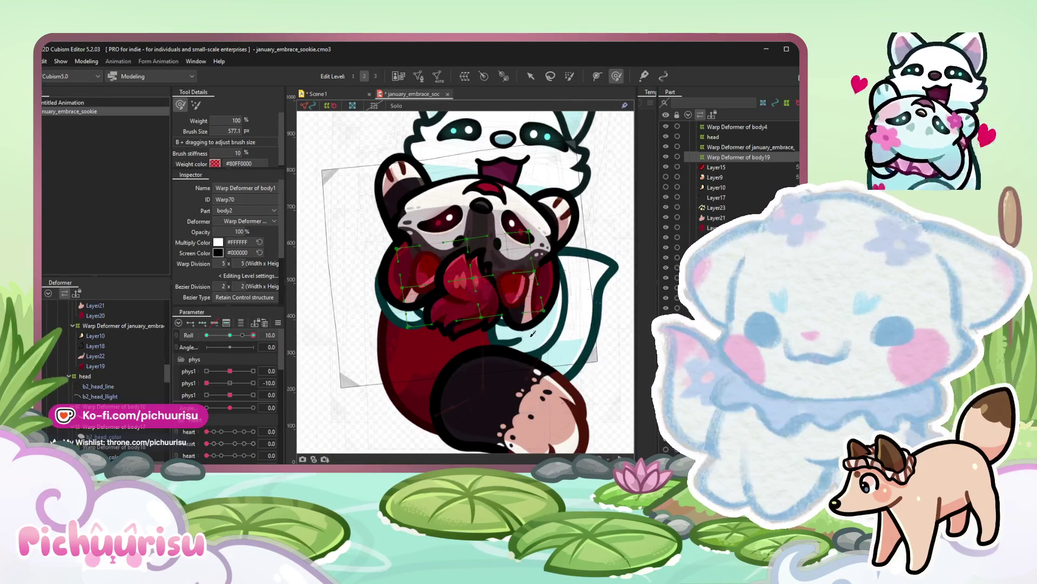
left_click(268, 322)
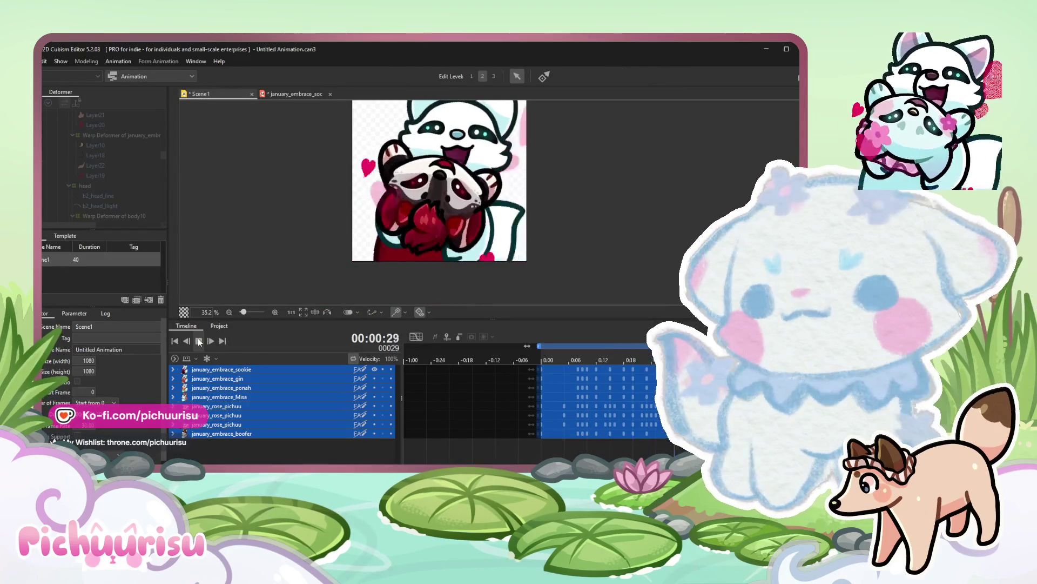
scroll(423, 210, "down", 3)
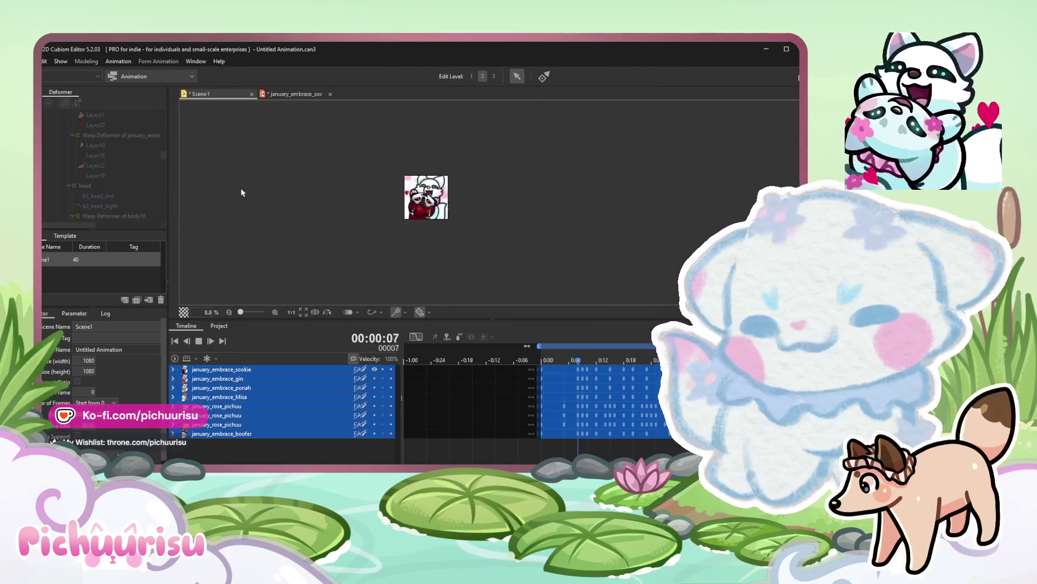
Shift the animation preview right and bring up the File menu's export options.
left_click_drag(423, 209, 533, 218)
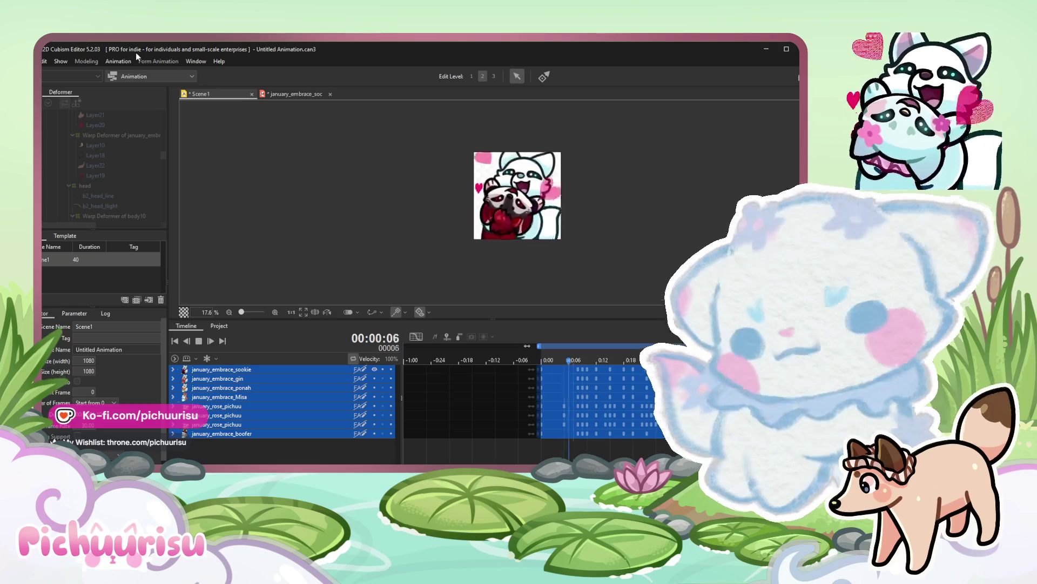
scroll(518, 199, "up", 3)
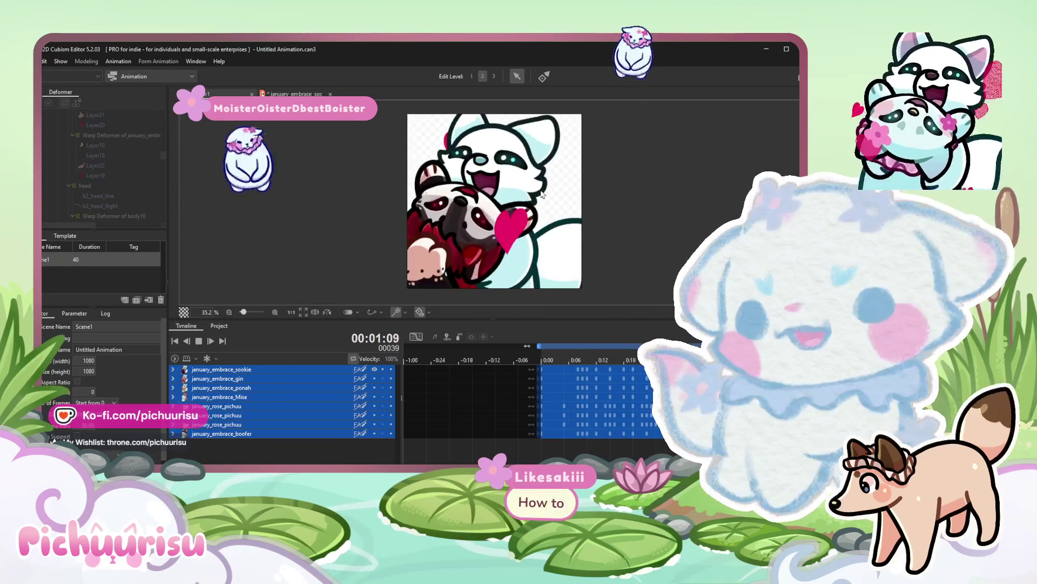
scroll(518, 199, "down", 3)
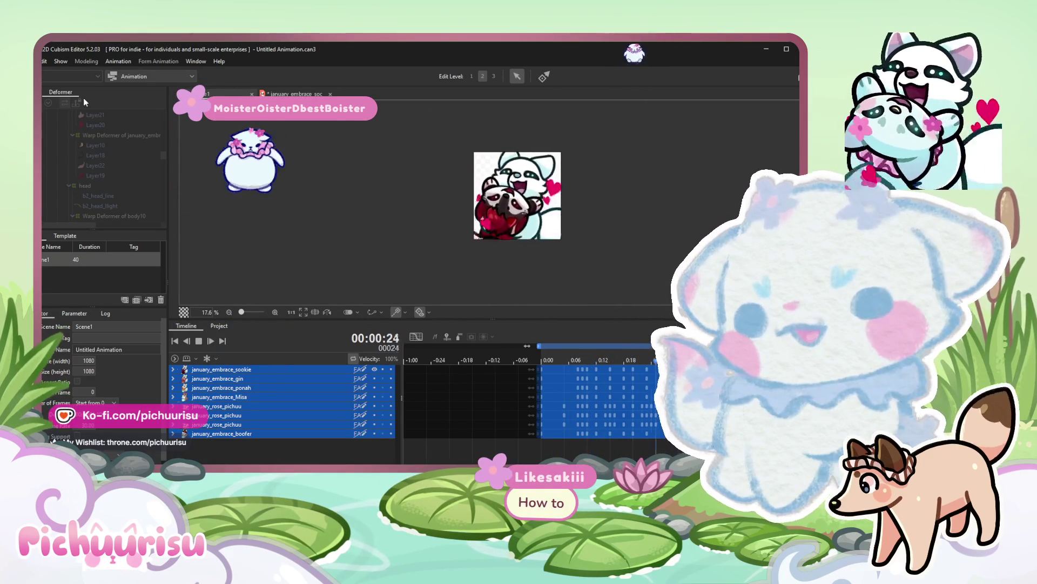
left_click(45, 62)
mouse_move(73, 167)
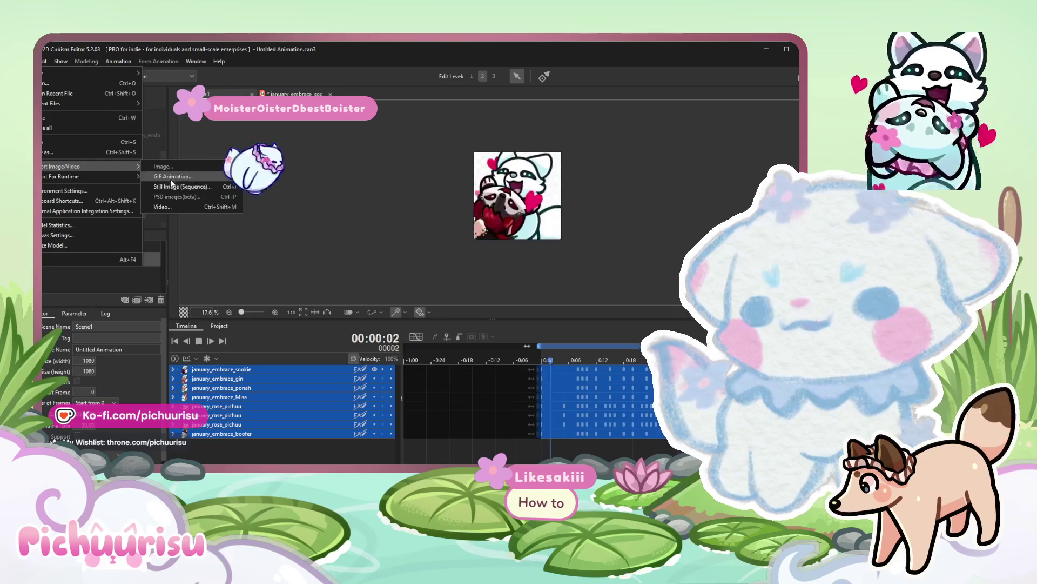
Dismiss the export options without exporting, leaving Scene1 playing.
key("Escape")
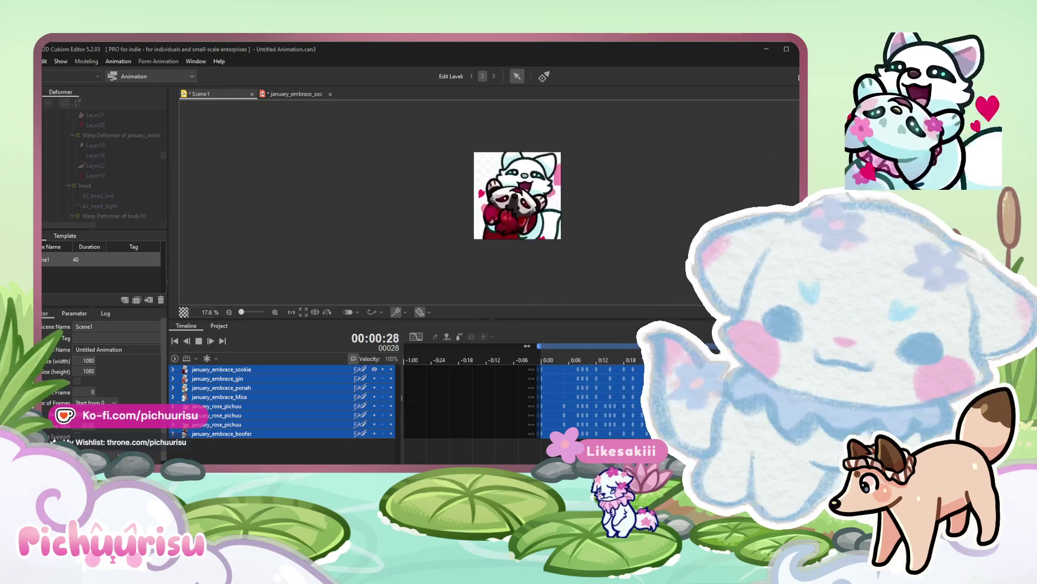
scroll(429, 207, "down", 1)
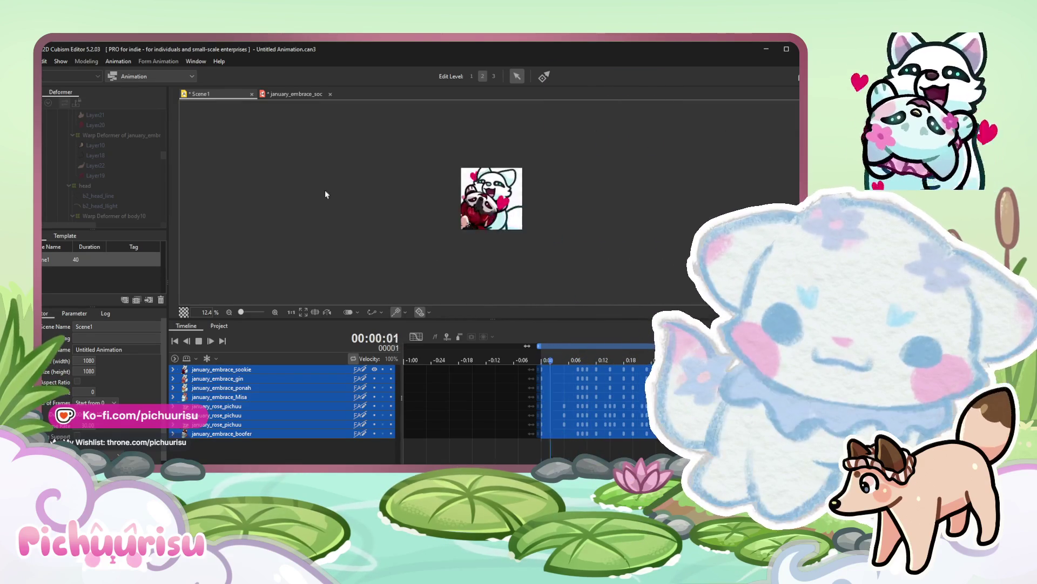
Dismiss the File menu and move the playhead back to 0:00 of Scene1.
left_click(35, 61)
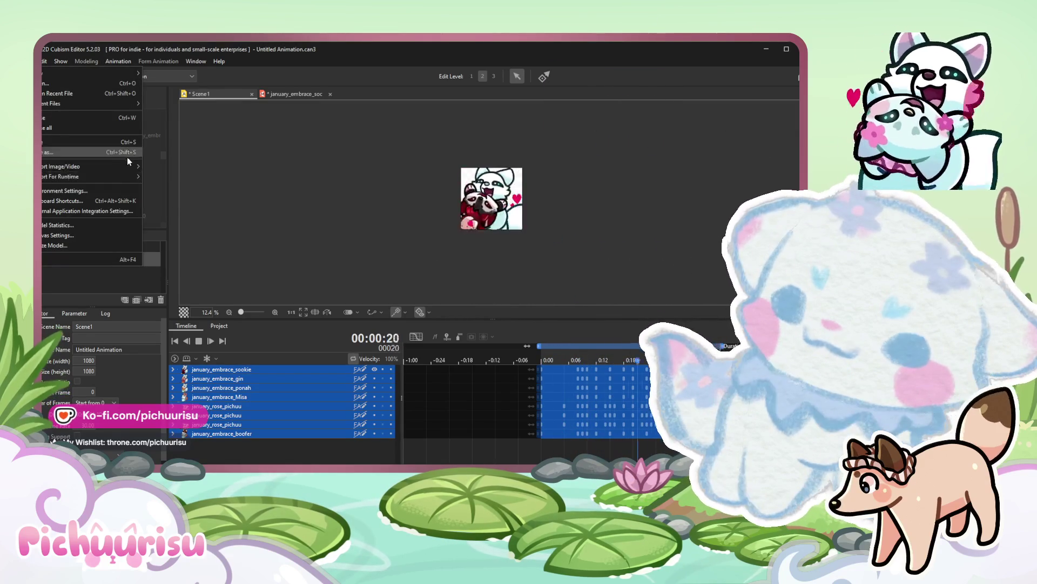
left_click(182, 177)
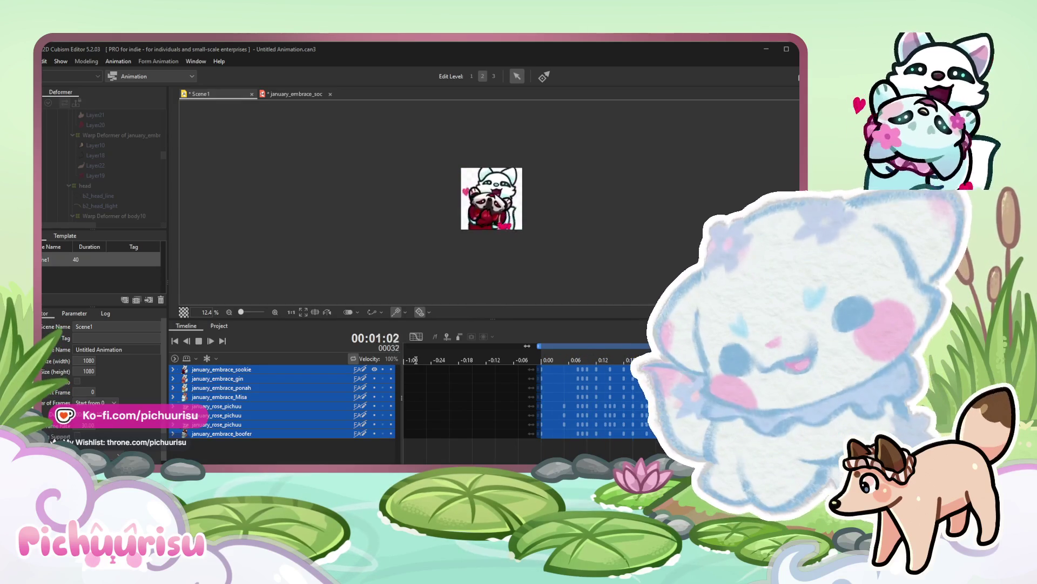
left_click(415, 361)
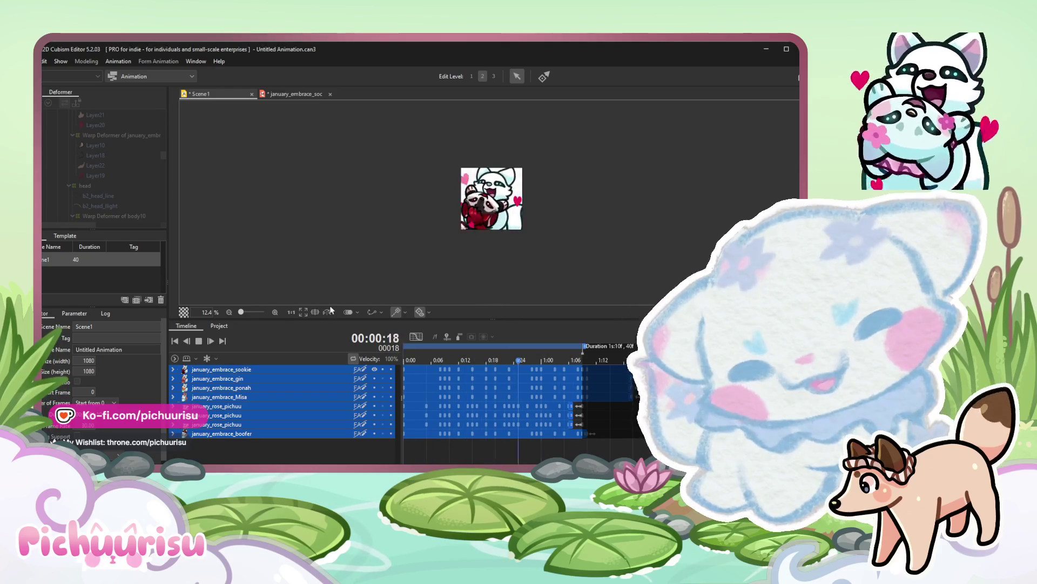
scroll(429, 235, "down", 1)
scroll(429, 234, "up", 2)
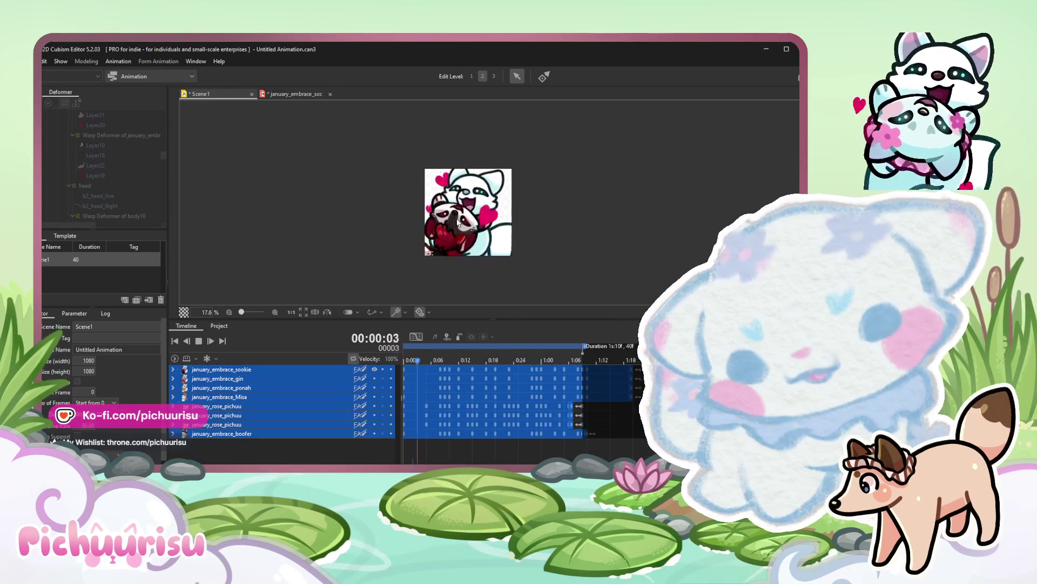
scroll(459, 223, "down", 2)
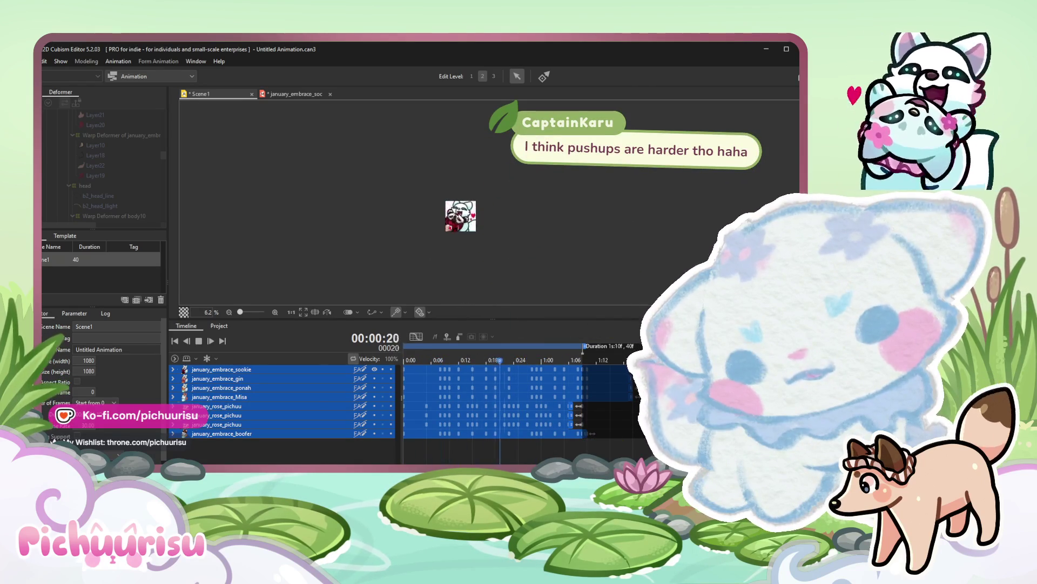
scroll(417, 216, "up", 2)
scroll(418, 215, "up", 2)
scroll(389, 203, "up", 2)
scroll(373, 193, "up", 1)
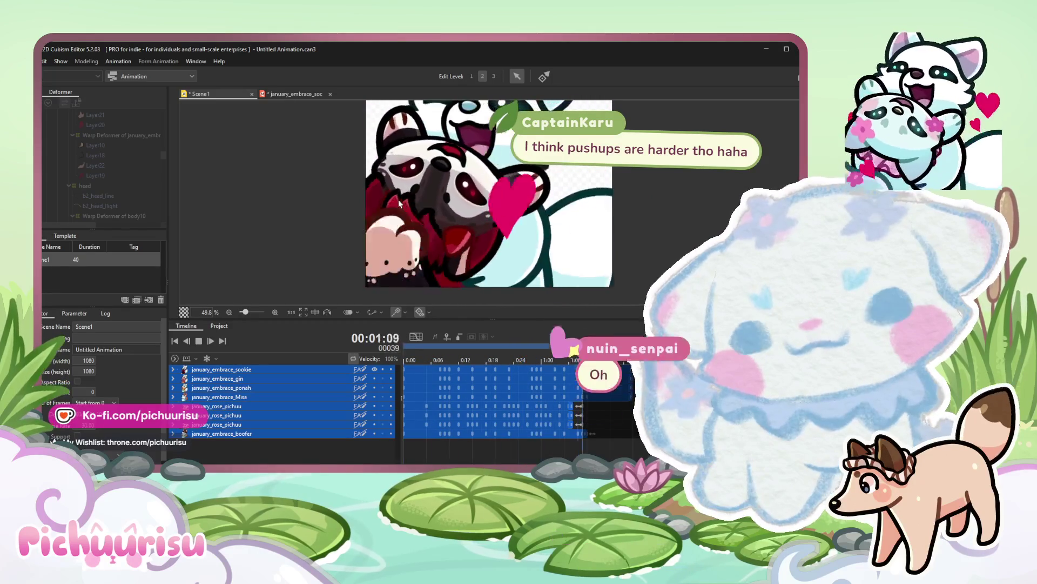
scroll(398, 200, "down", 2)
scroll(398, 199, "down", 2)
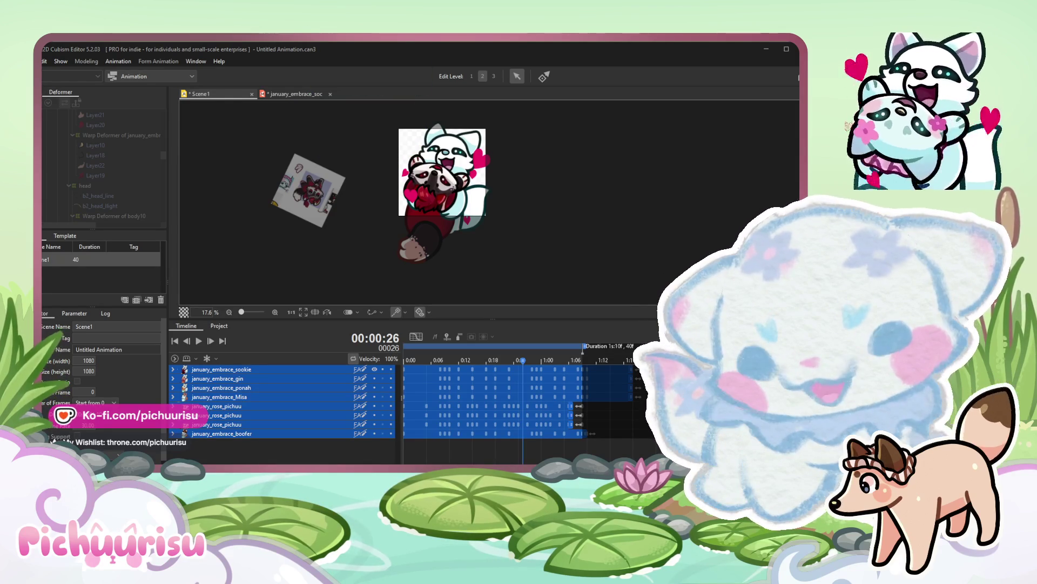
left_click(304, 95)
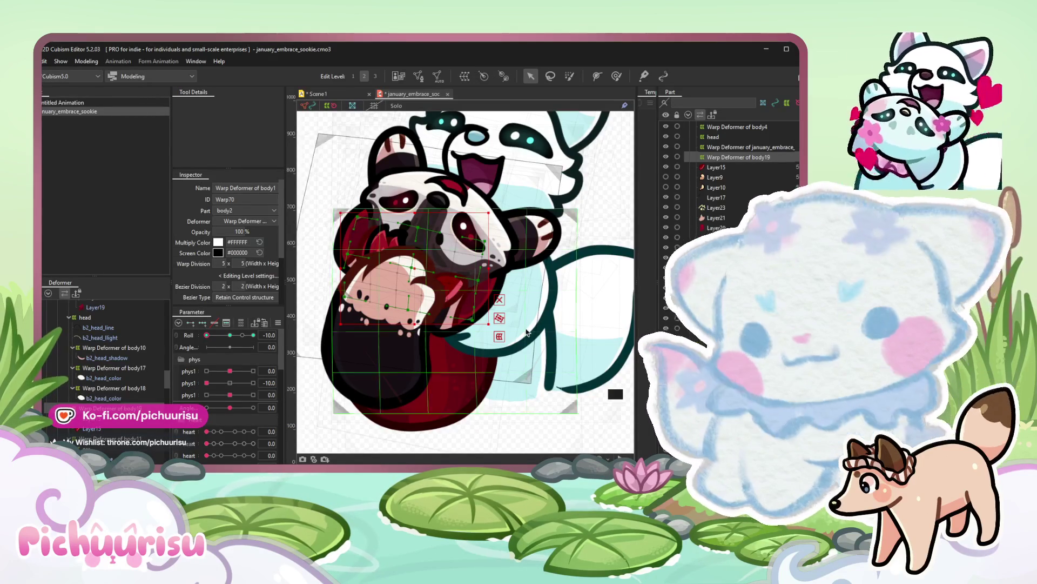
scroll(367, 224, "up", 4)
scroll(368, 223, "down", 2)
scroll(367, 224, "down", 3)
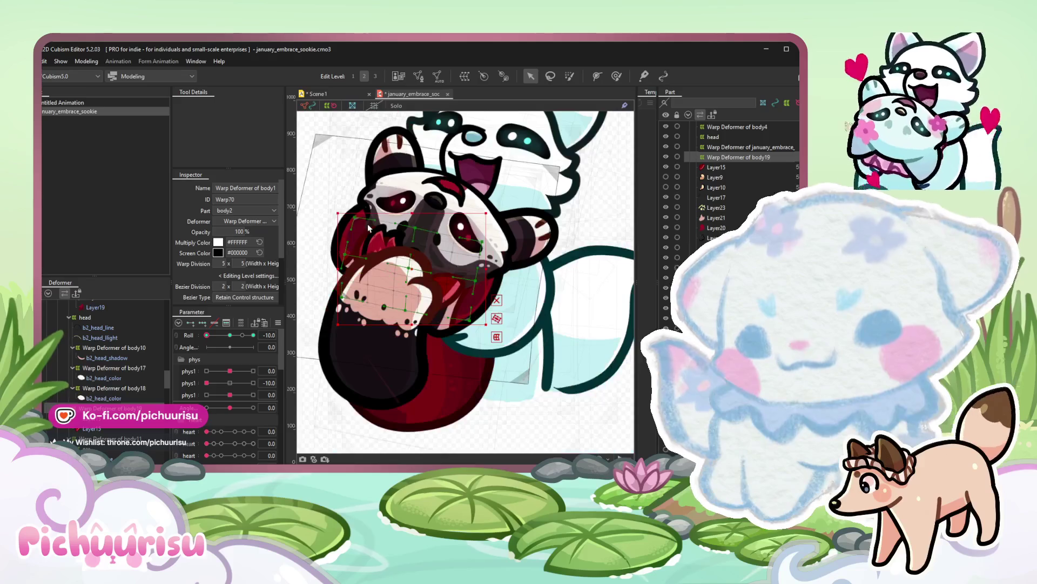
Save january_embrace_sookie via File > Save and close its tab, returning to Scene1.
left_click(45, 61)
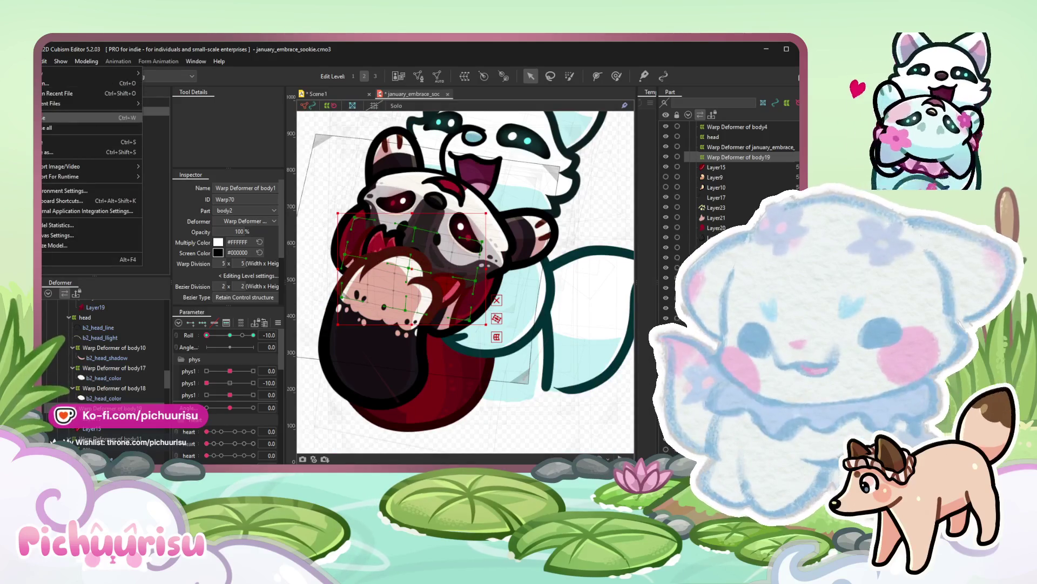
left_click(81, 142)
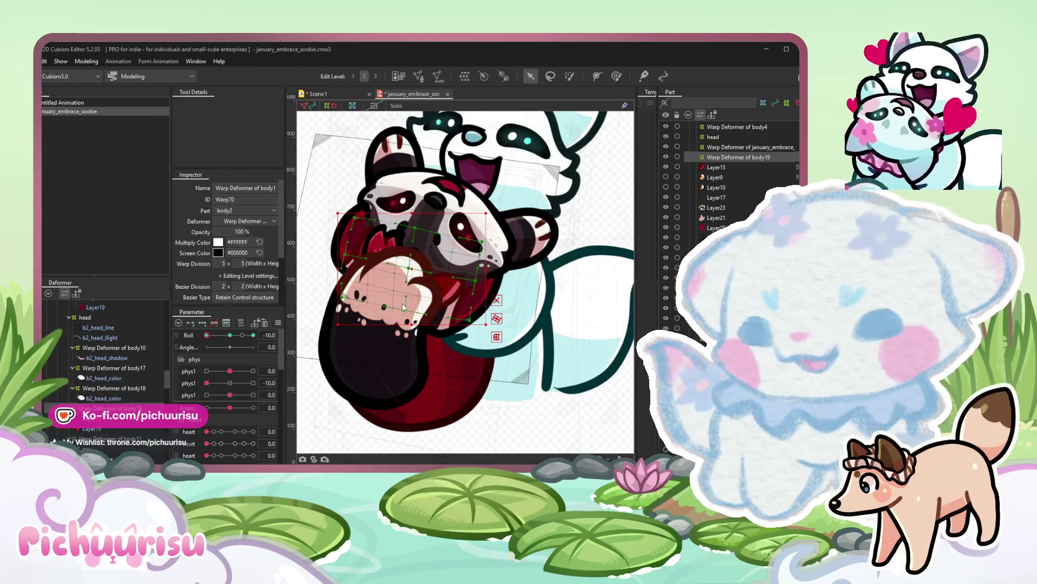
key("Escape")
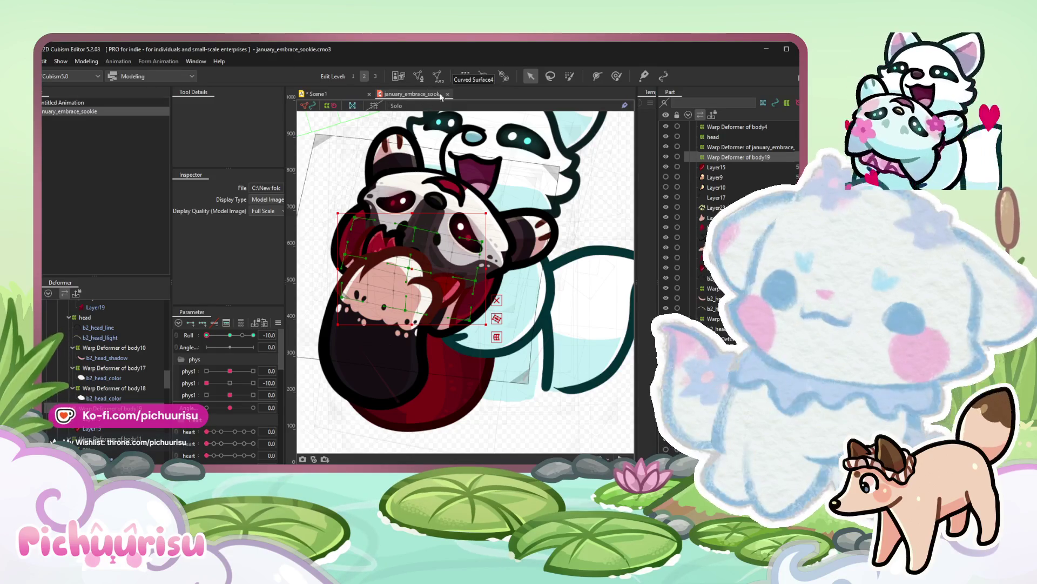
left_click(448, 95)
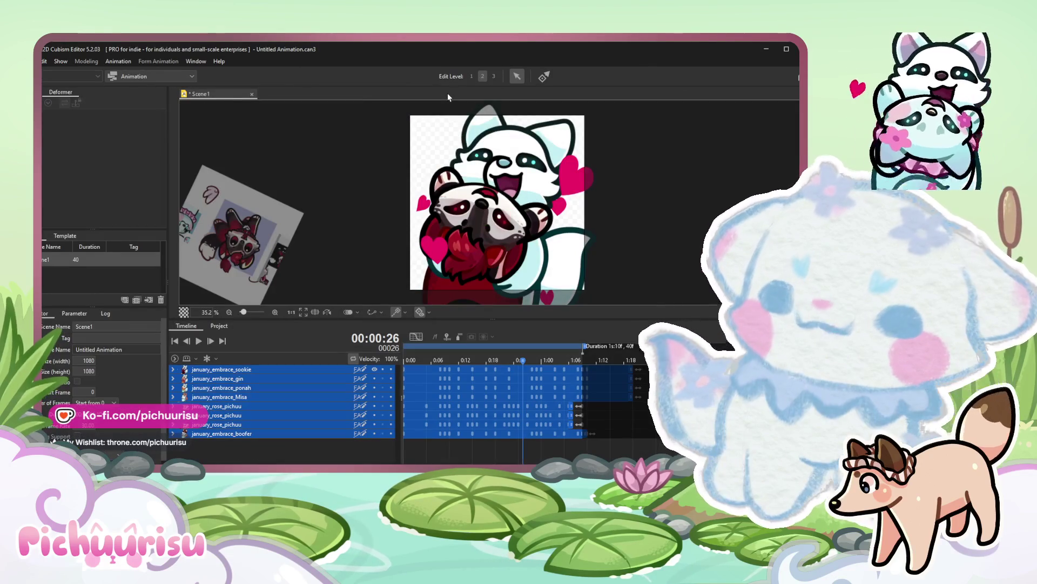
Switch to the Form Animation workspace and reopen january_embrace_sookie.cmo3 from the Project panel.
left_click(150, 76)
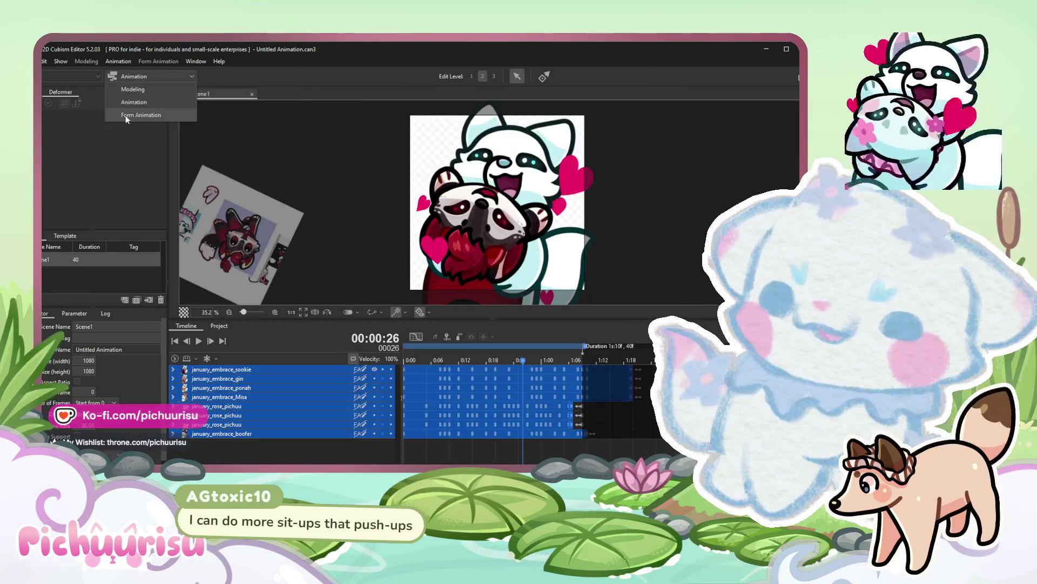
left_click(138, 105)
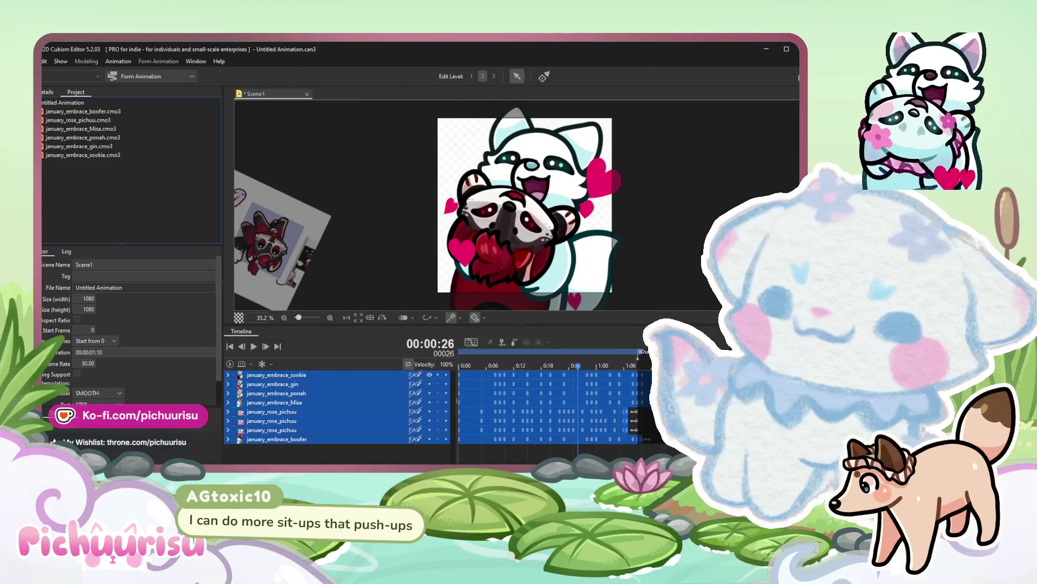
double_click(100, 155)
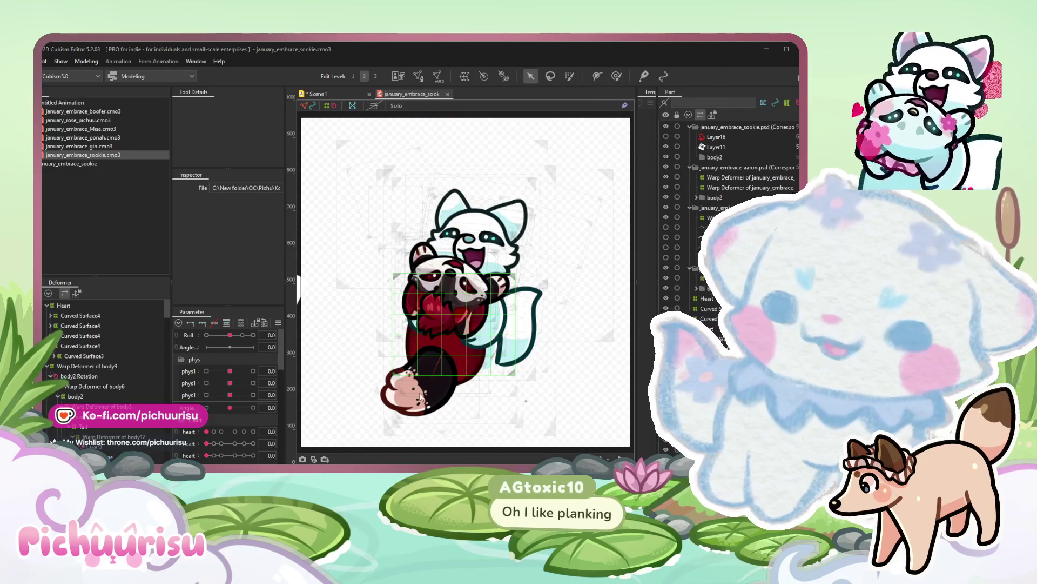
Hide mesh overlays, fit the sookie model in view and inspect the flower and b2_head_light meshes.
key("t")
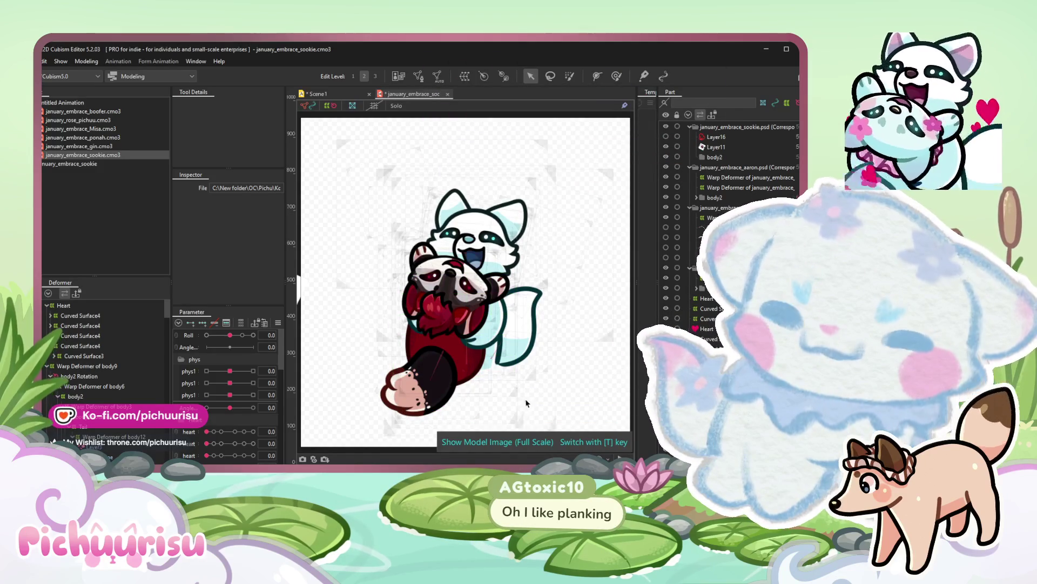
scroll(524, 403, "up", 3)
left_click(527, 401)
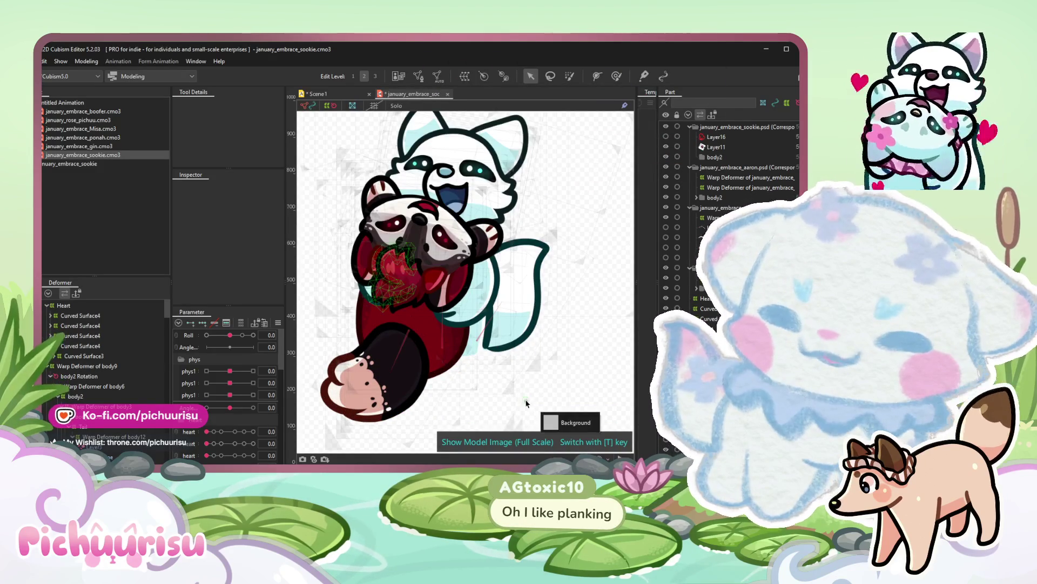
left_click(525, 401)
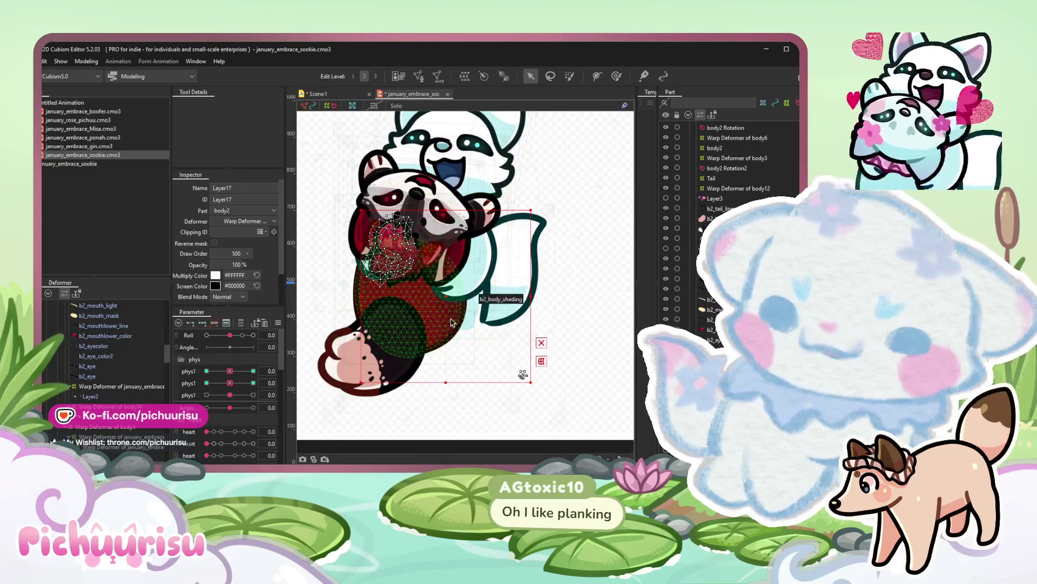
scroll(526, 401, "up", 3)
left_click(334, 106)
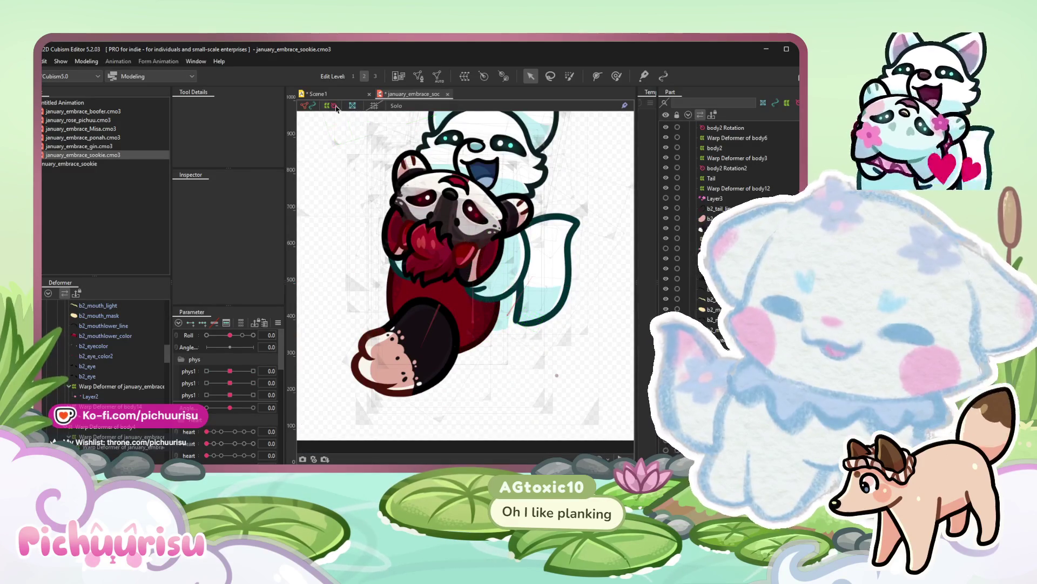
left_click(316, 94)
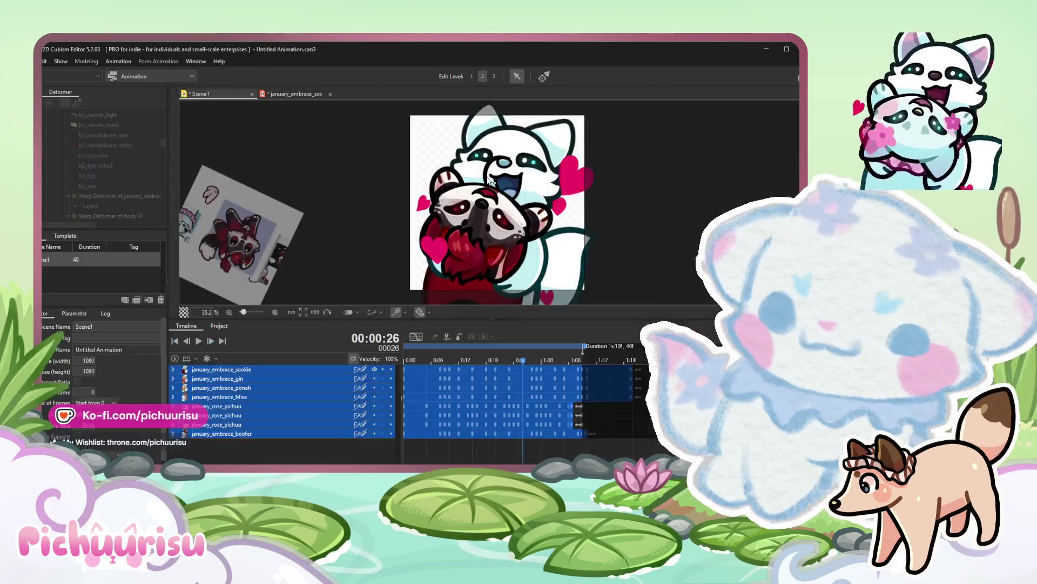
left_click(293, 95)
scroll(487, 243, "up", 4)
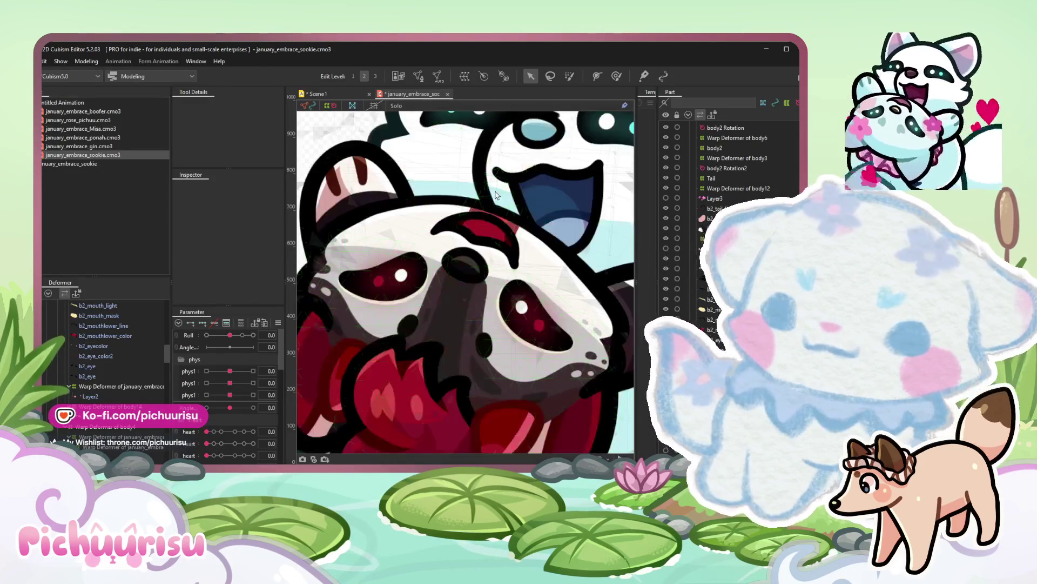
scroll(538, 274, "up", 3)
left_click(539, 260)
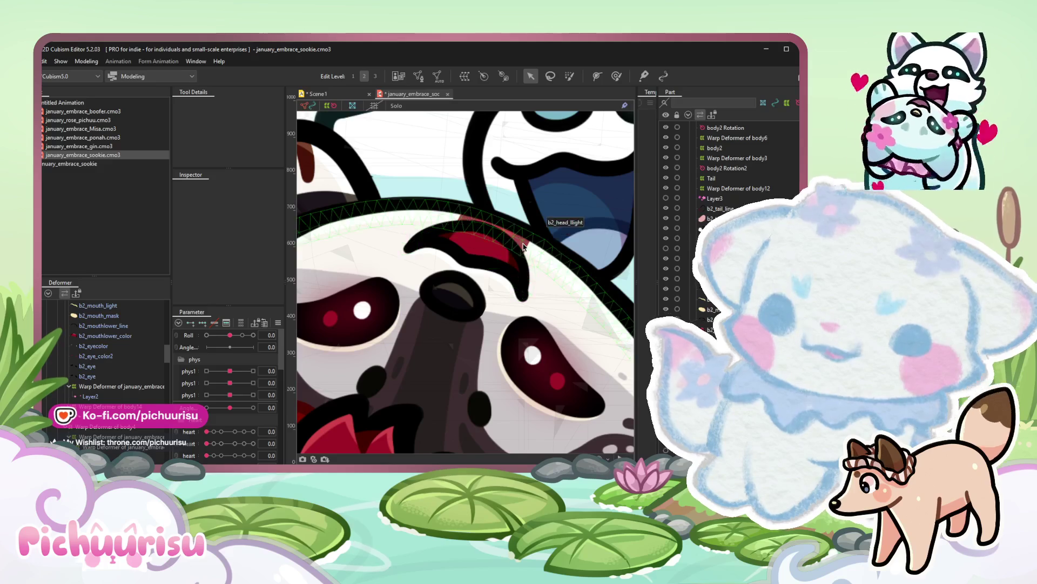
scroll(486, 259, "down", 3)
scroll(97, 396, "up", 2)
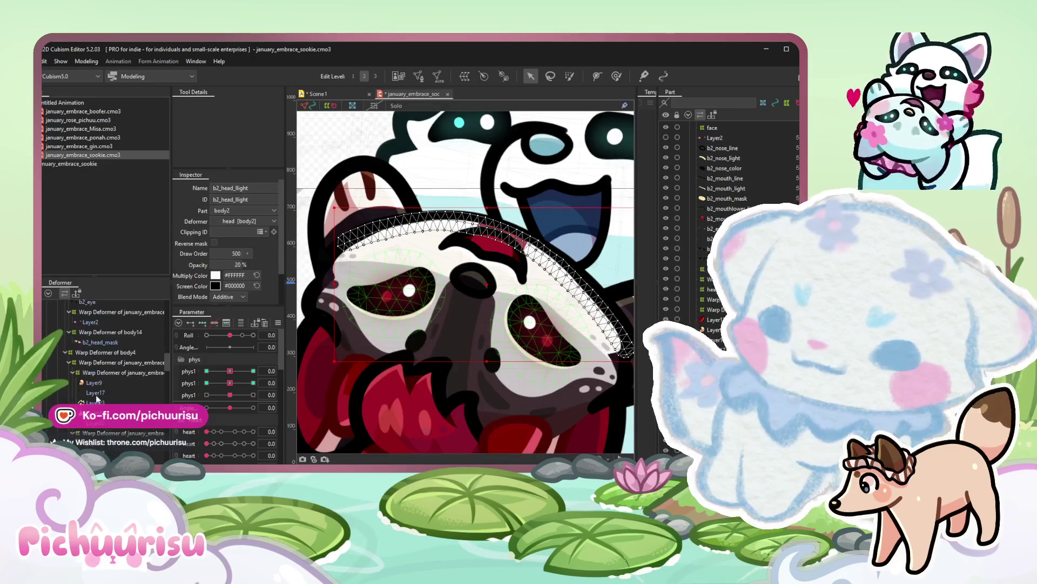
With b2_head_mask selected in weight mode, swing Roll from 10 to -10 and check the mask follows.
left_click(107, 341)
left_click(616, 76)
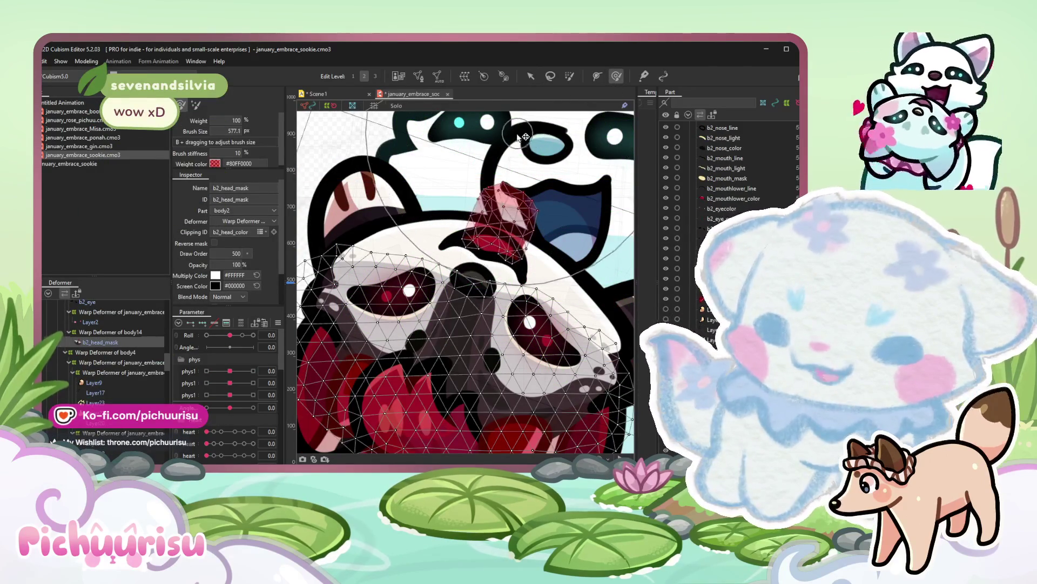
left_click(199, 322)
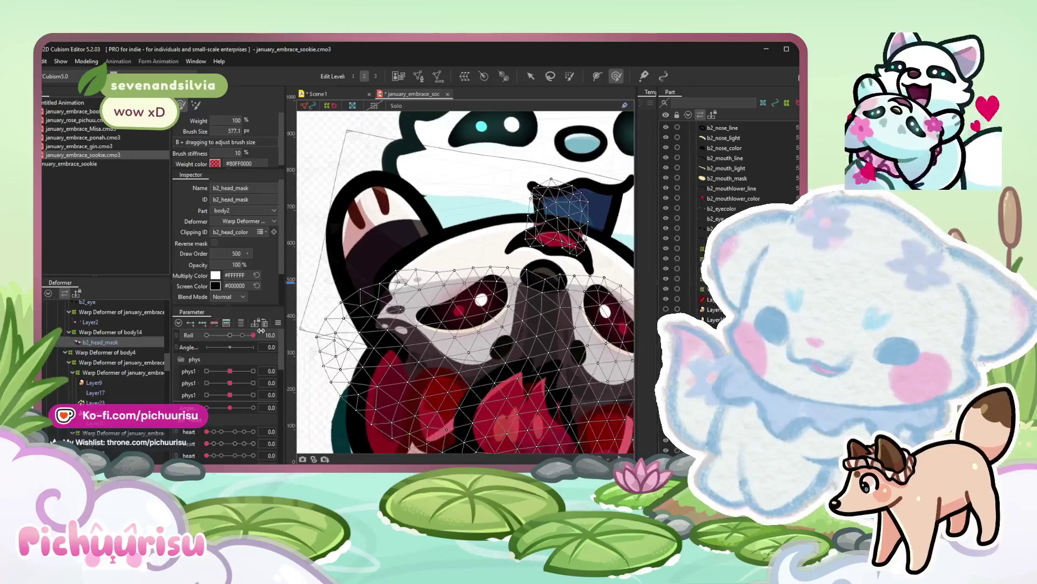
left_click_drag(455, 163, 486, 268)
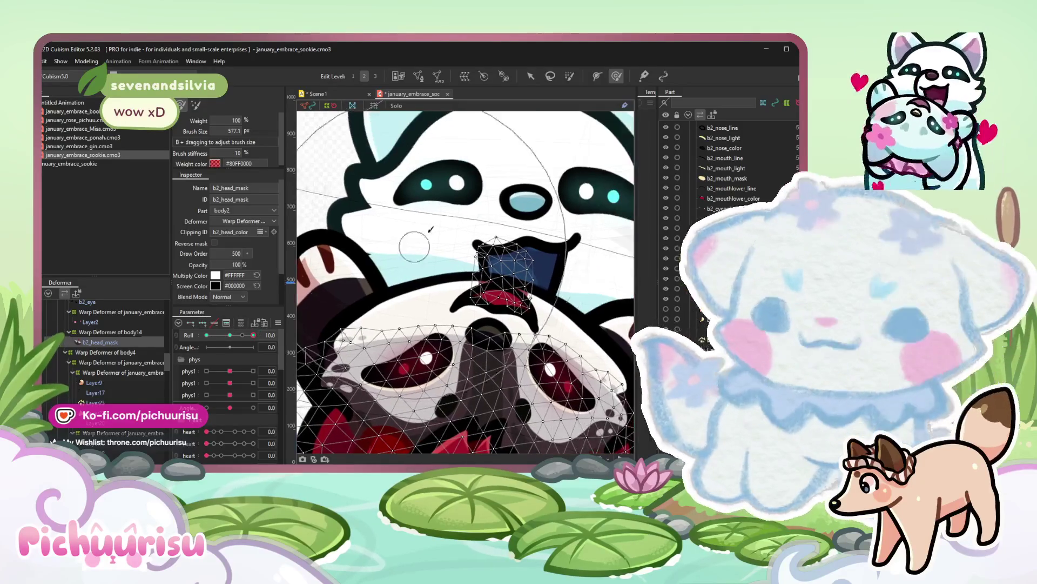
left_click_drag(486, 171, 522, 195)
scroll(523, 194, "down", 5)
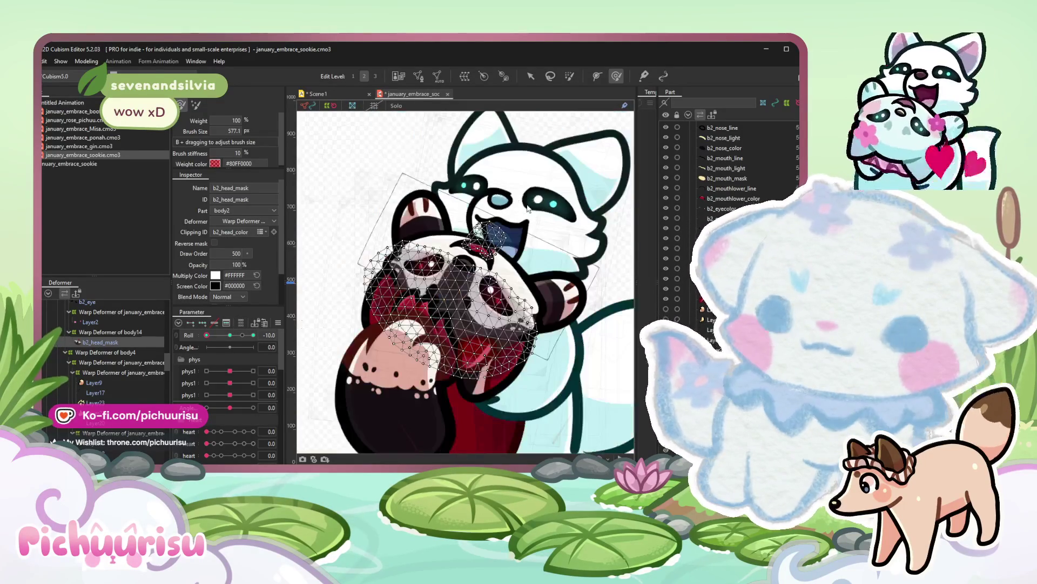
scroll(590, 259, "up", 4)
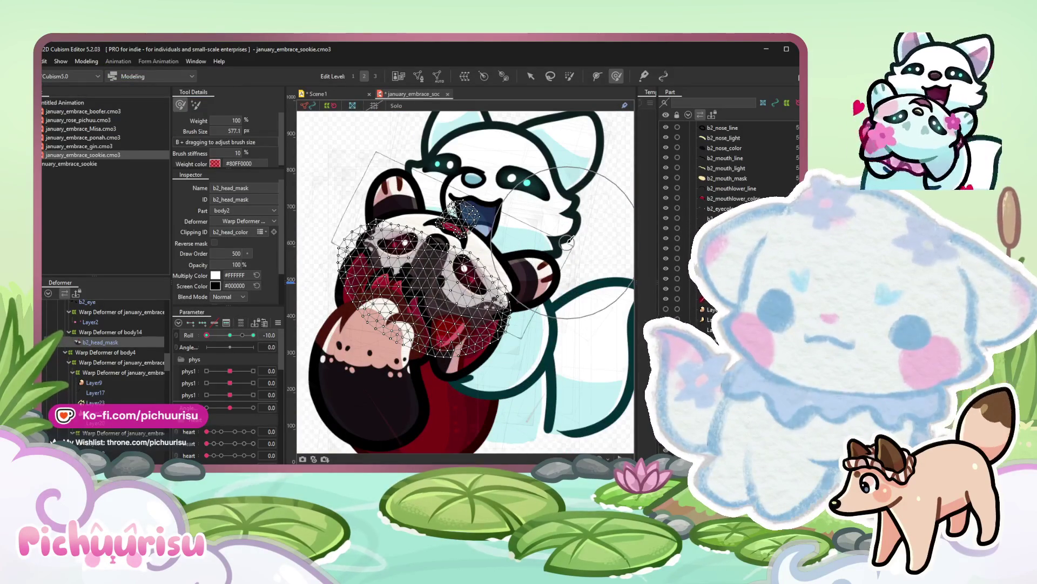
scroll(601, 185, "up", 4)
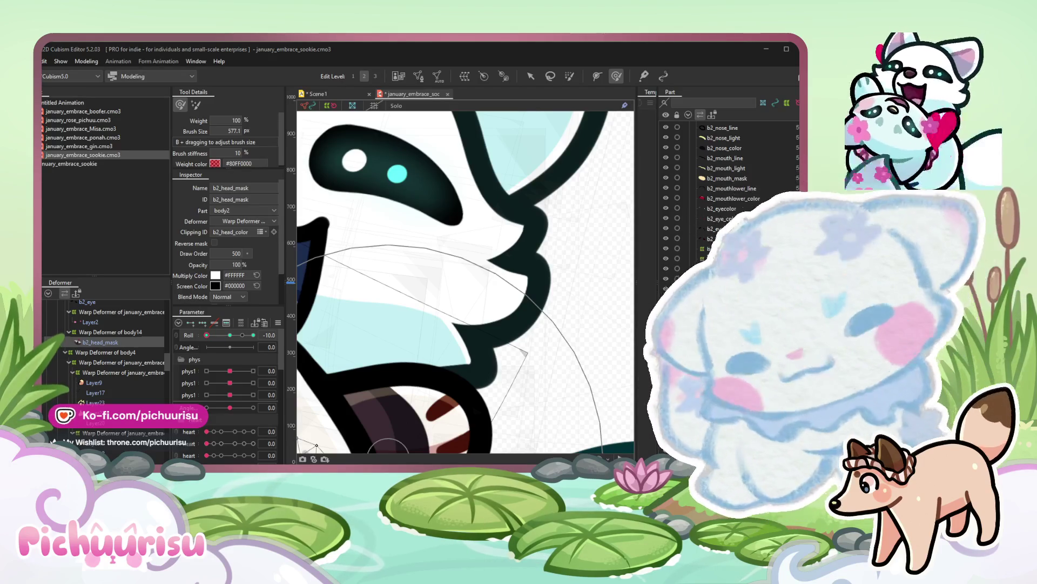
scroll(469, 247, "down", 5)
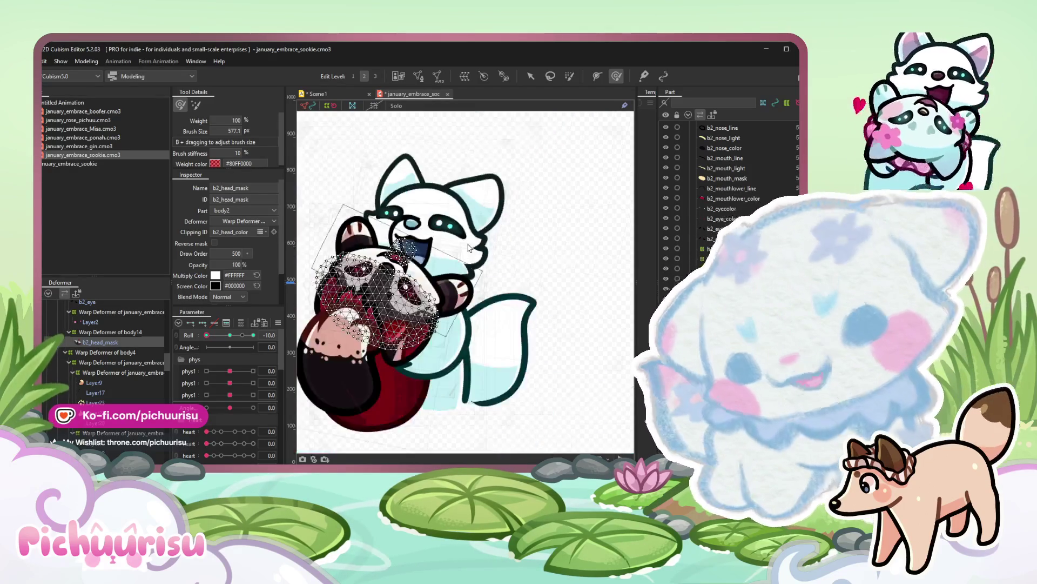
scroll(469, 248, "down", 3)
scroll(469, 247, "up", 2)
scroll(428, 238, "down", 4)
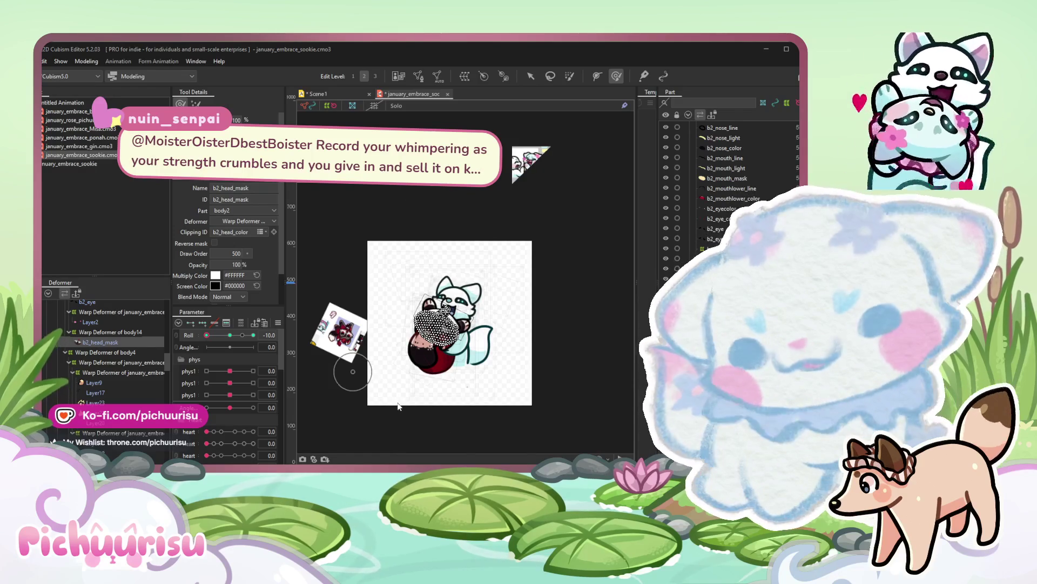
key("t")
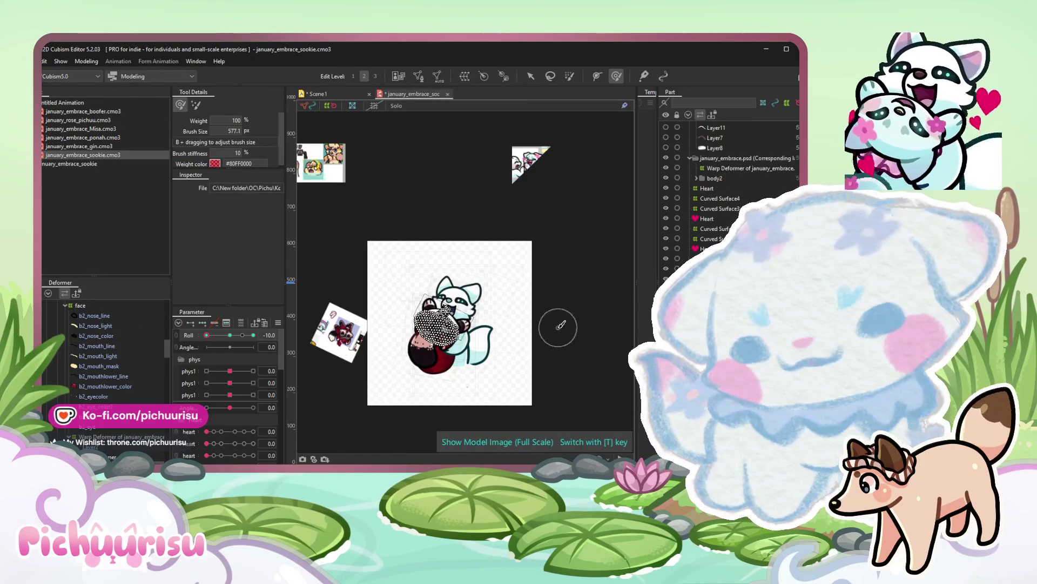
key("a")
scroll(442, 309, "up", 5)
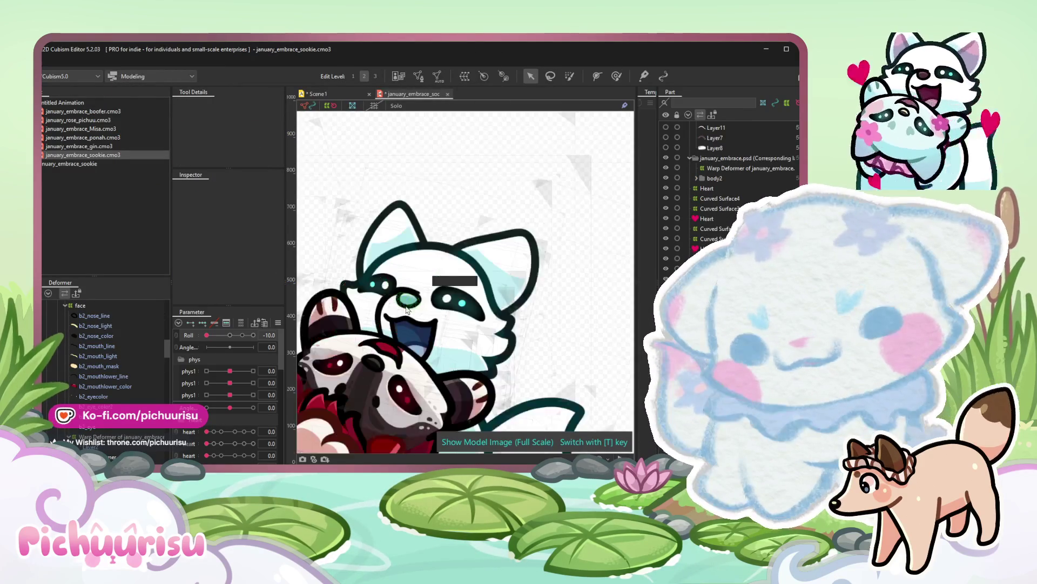
scroll(407, 302, "up", 2)
Tint B1_mouth_color screen colour #2C4563 and tongueline screen colour #172240.
left_click(415, 347)
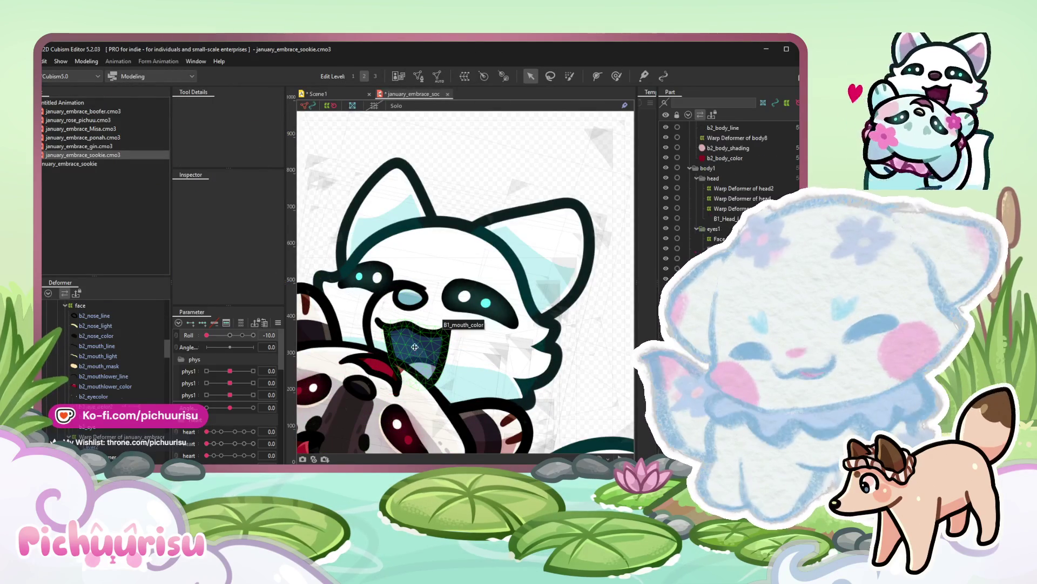
scroll(232, 369, "up", 3)
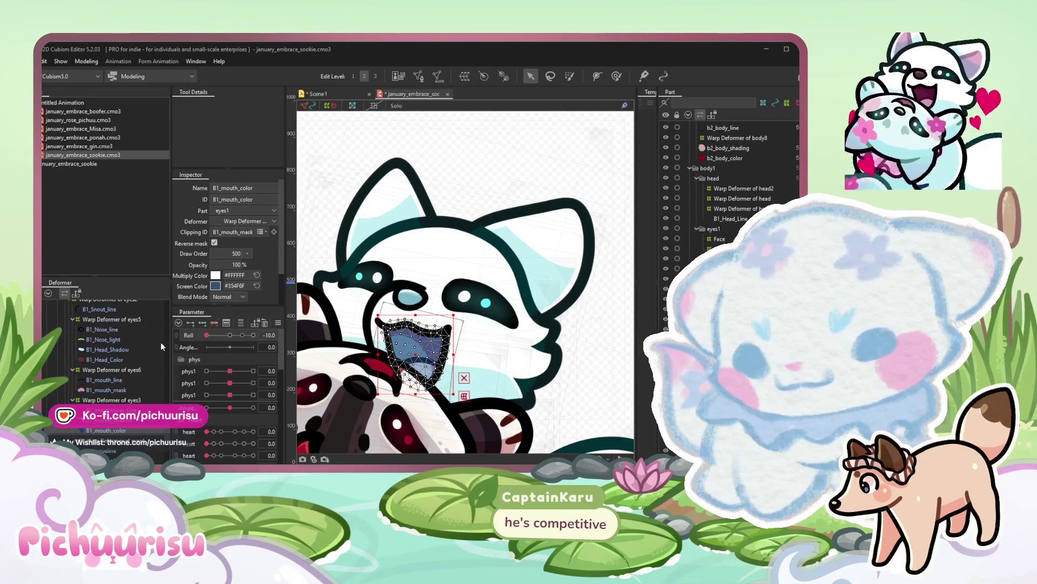
scroll(454, 245, "down", 3)
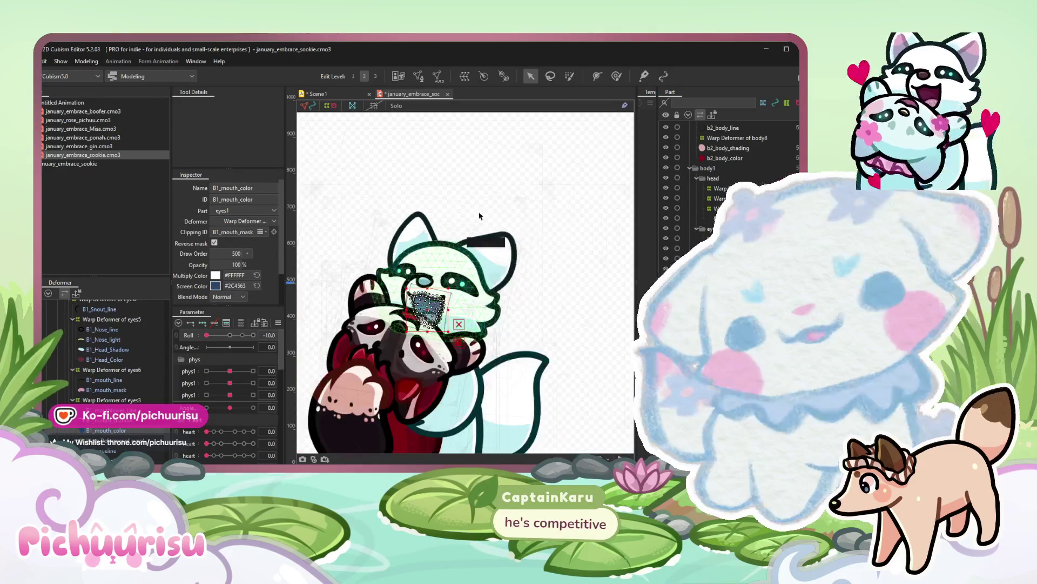
left_click(509, 166)
scroll(508, 166, "down", 3)
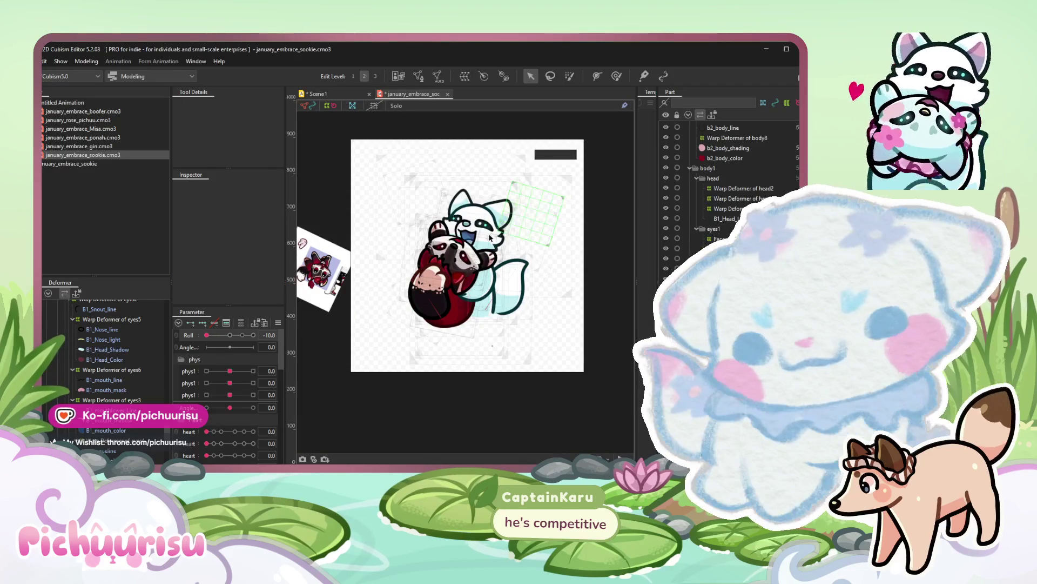
scroll(493, 233, "up", 6)
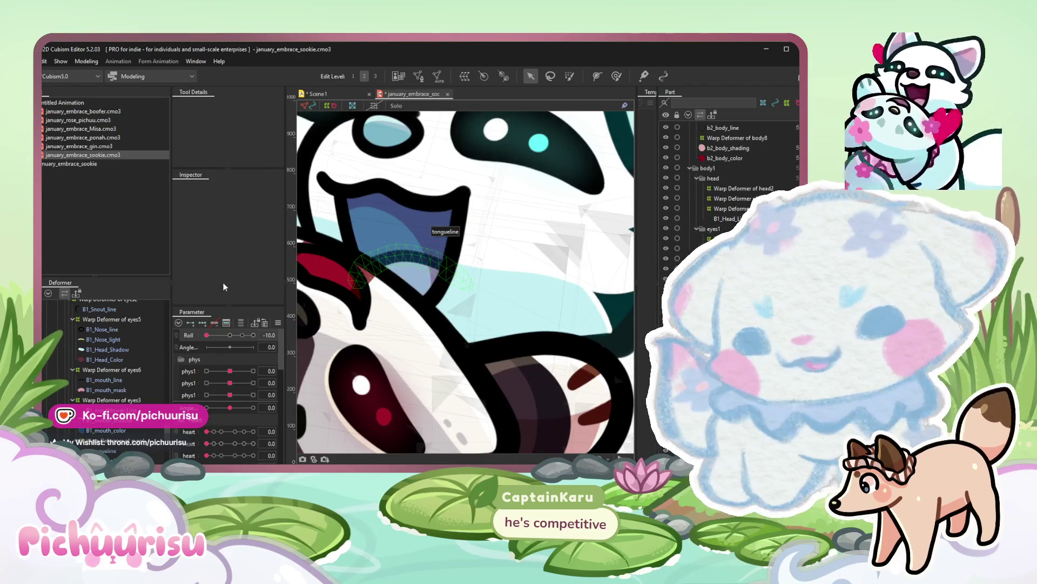
left_click(445, 244)
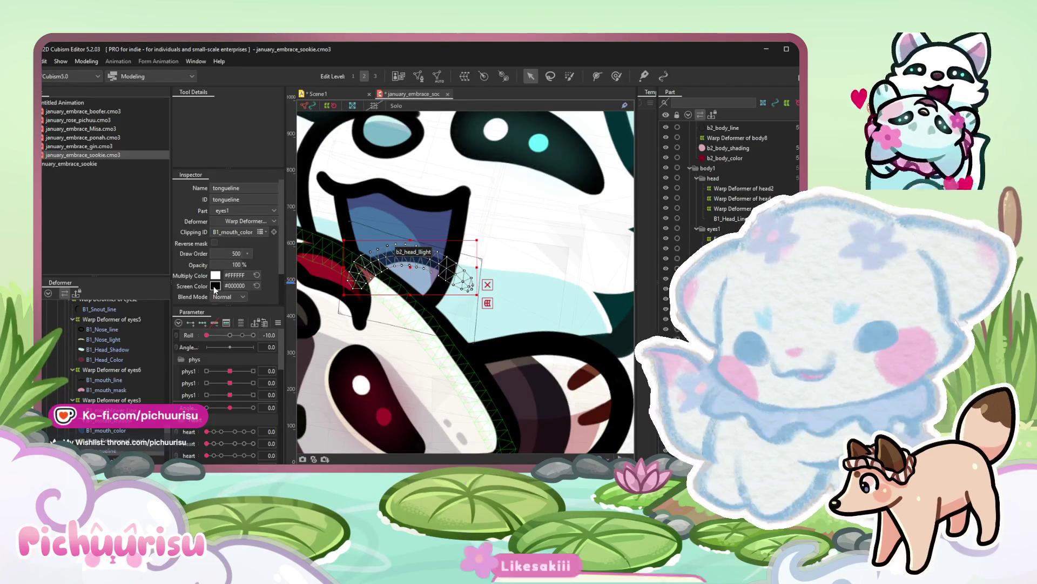
left_click(215, 287)
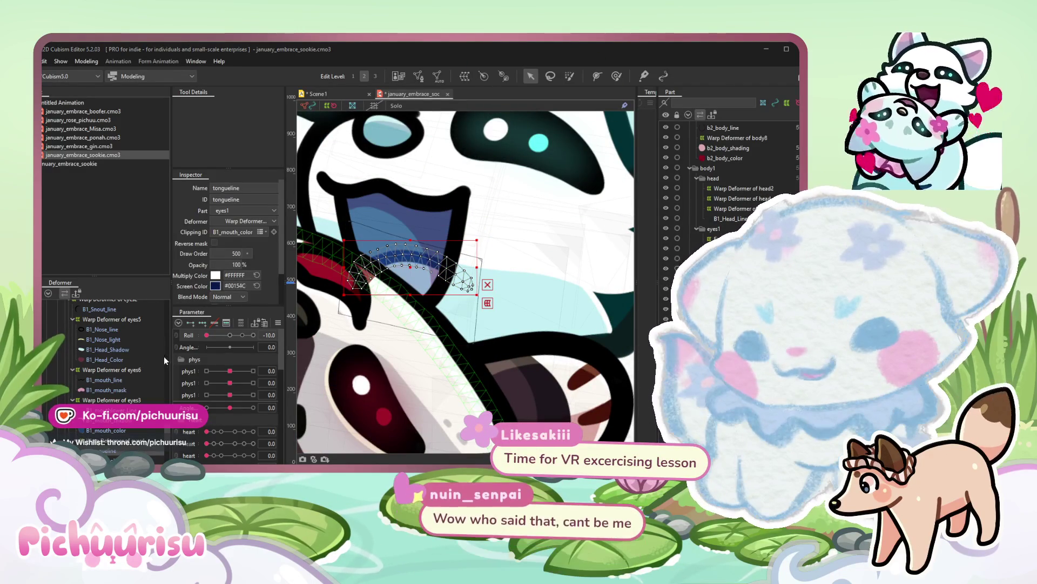
left_click(216, 285)
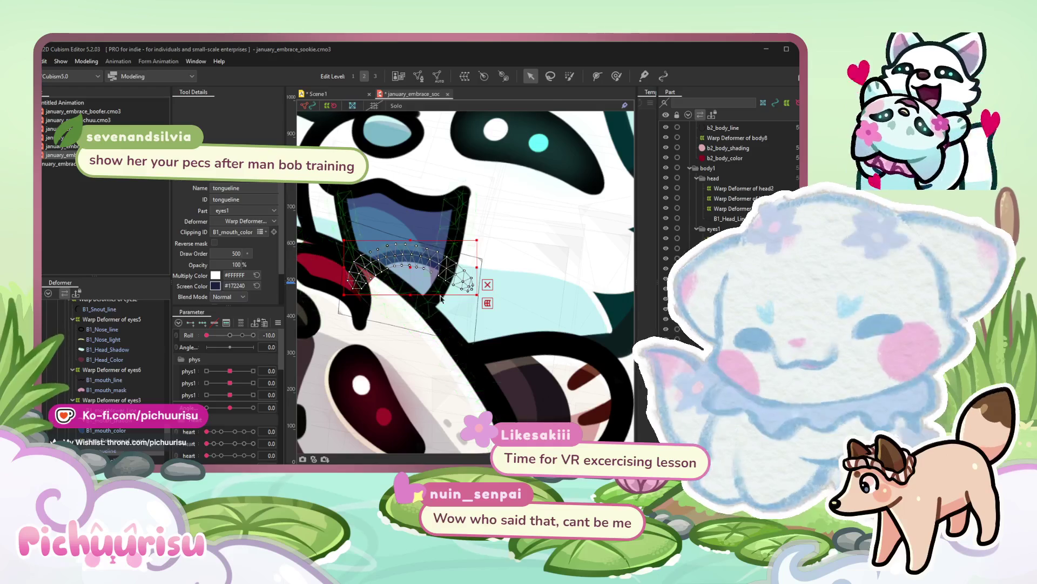
scroll(436, 303, "down", 3)
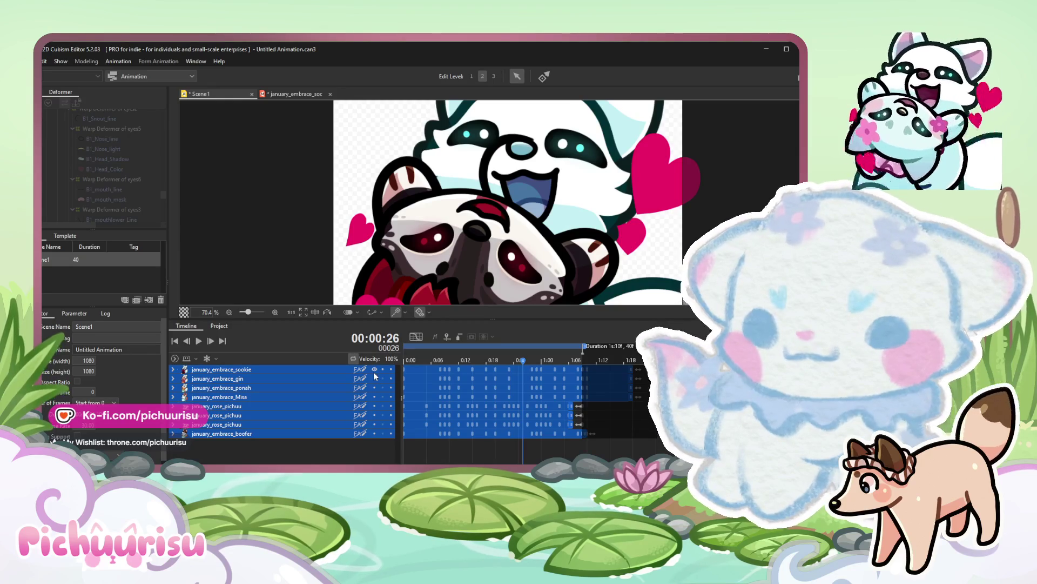
Toggle the sookie track's visibility, review the sookie model, and return to Scene1 for Export Image/Video.
left_click(373, 369)
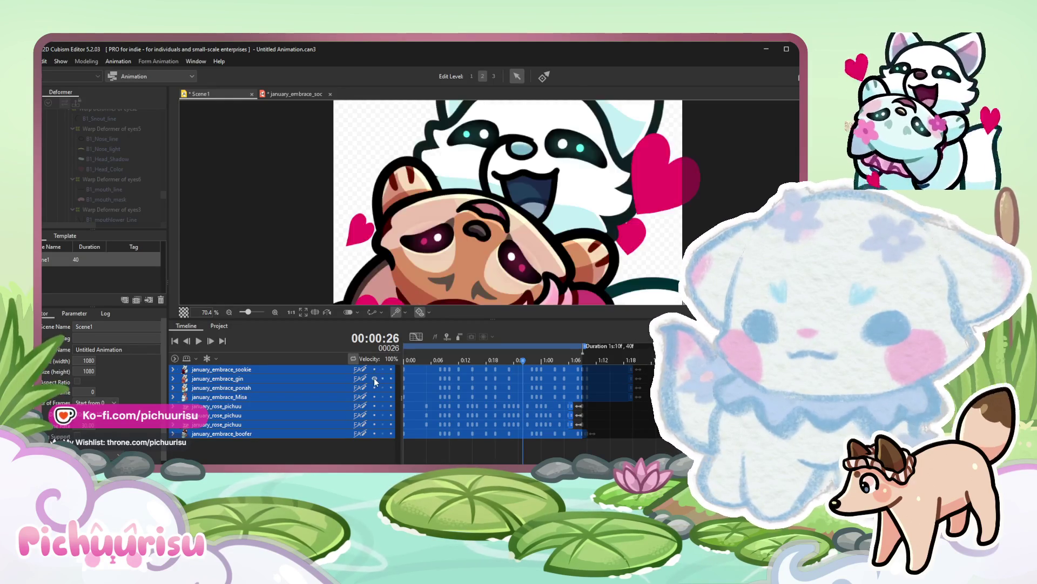
left_click(374, 369)
left_click(374, 369)
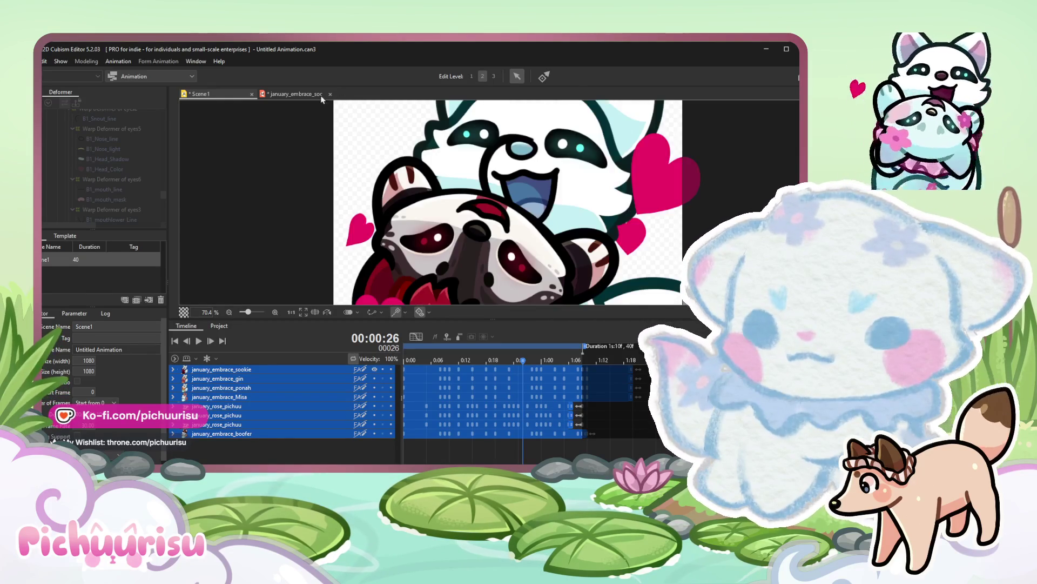
left_click(303, 94)
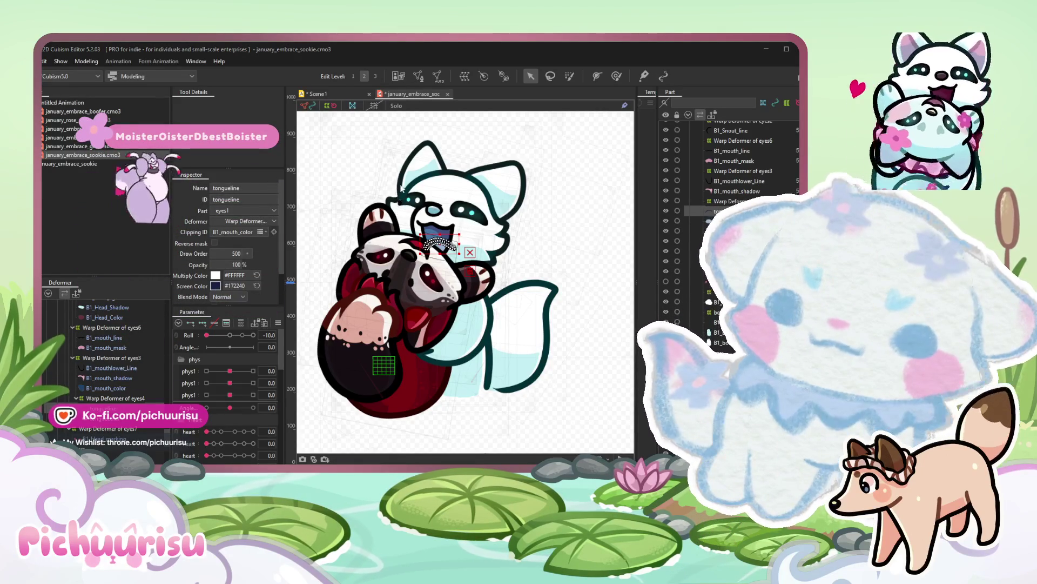
left_click(586, 232)
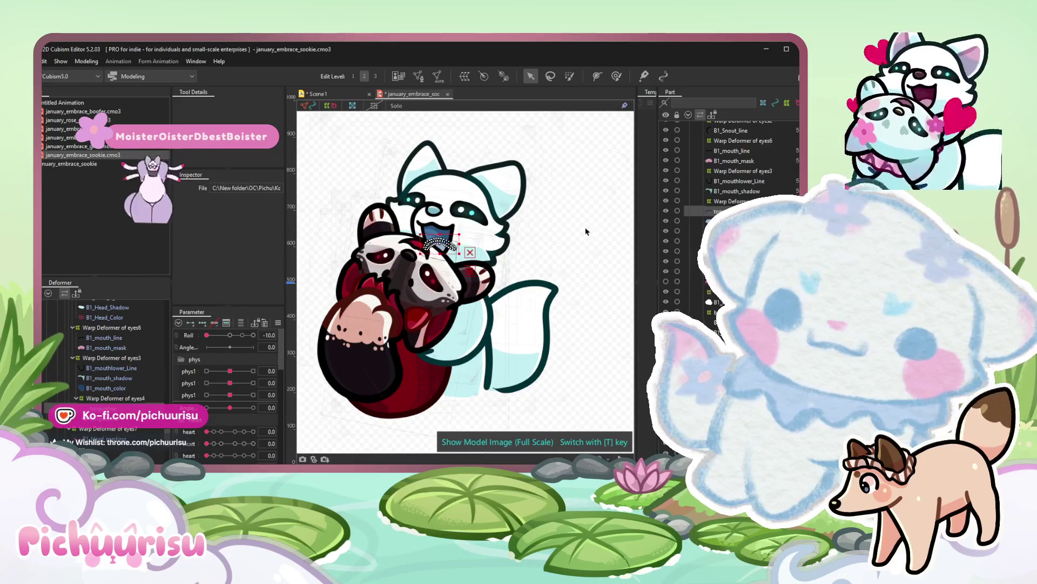
scroll(585, 228, "down", 3)
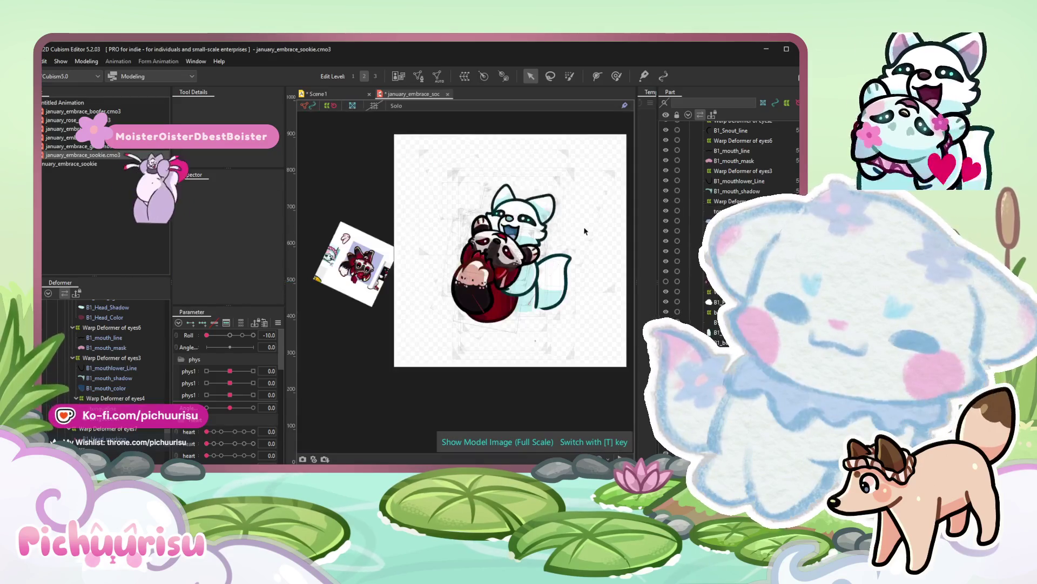
left_click(316, 94)
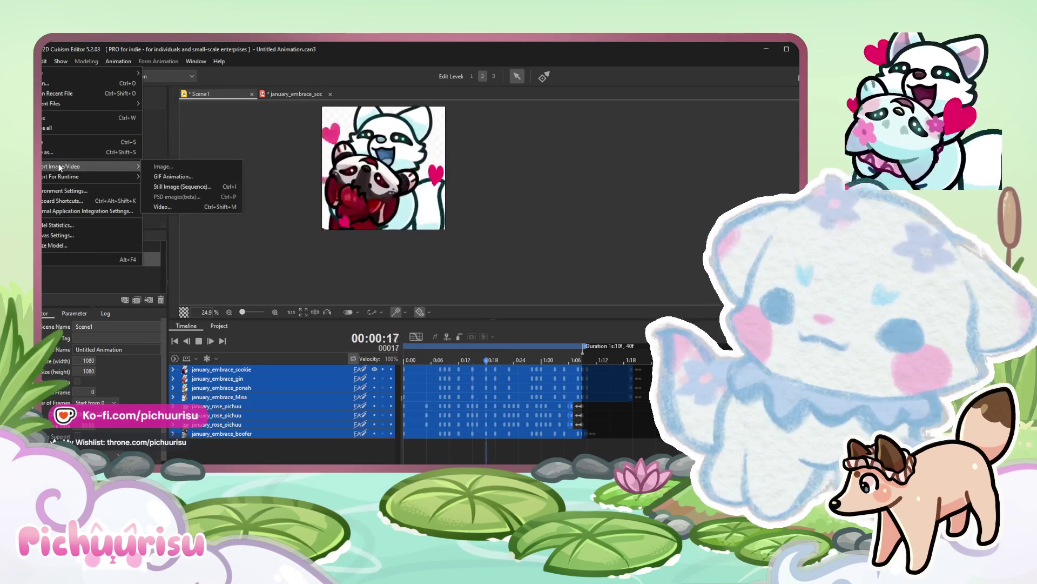
Show the january_embrace_gin hug instead of sookie, play Scene1, then switch to the Modeling workspace.
left_click(456, 363)
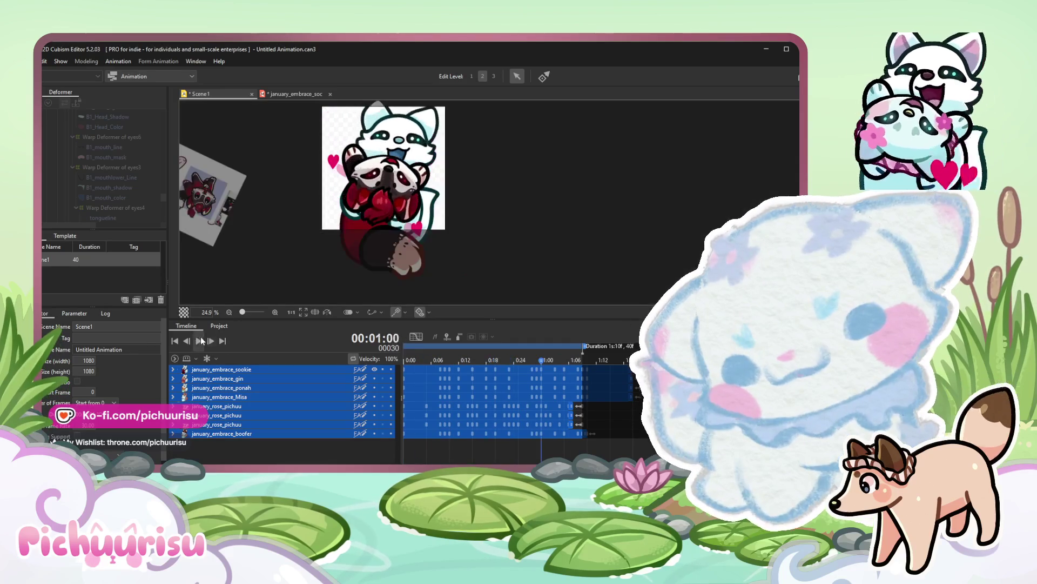
left_click(373, 369)
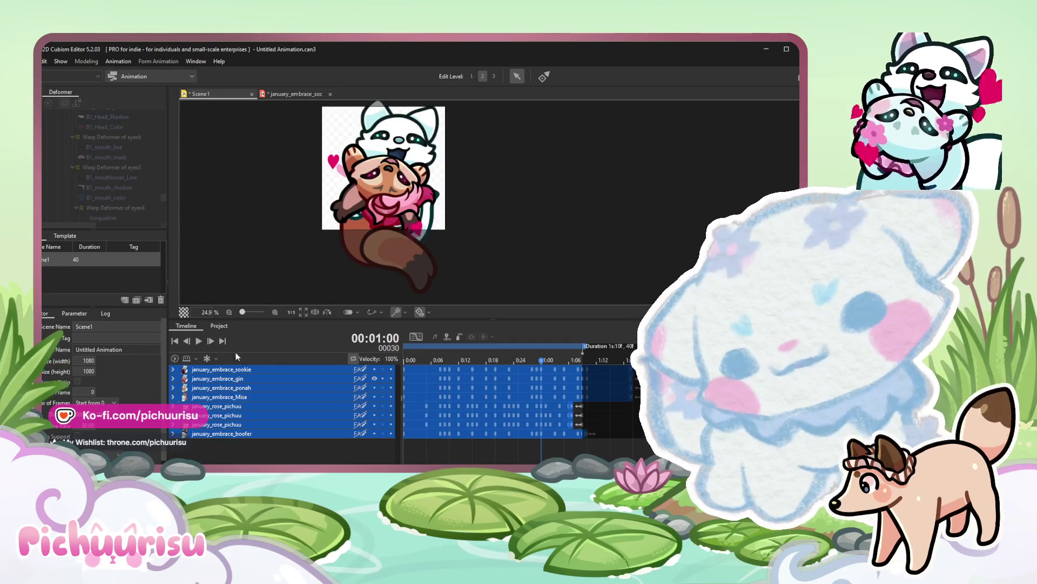
left_click(199, 342)
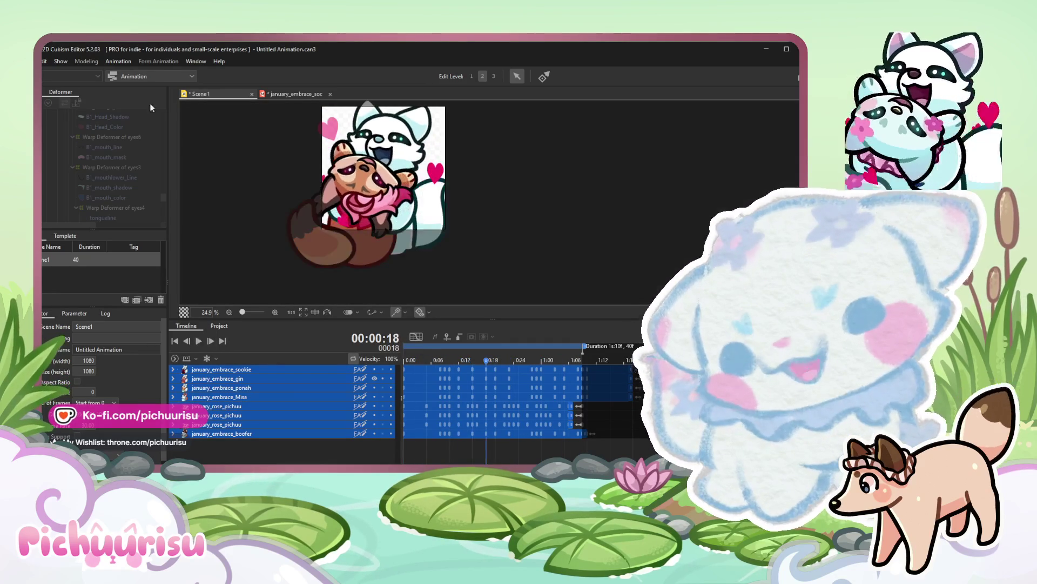
left_click(149, 76)
left_click(146, 110)
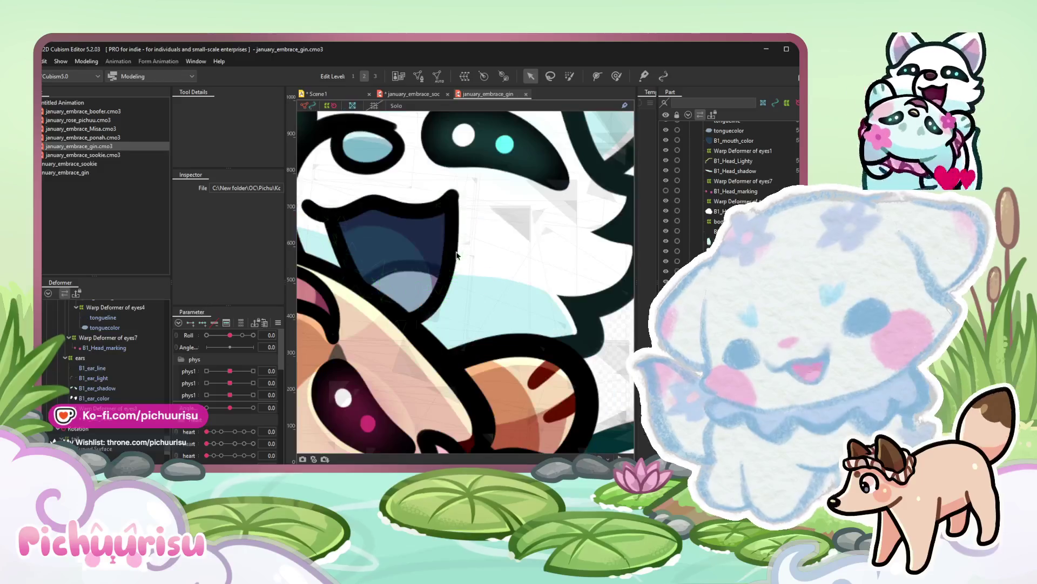
left_click(435, 247)
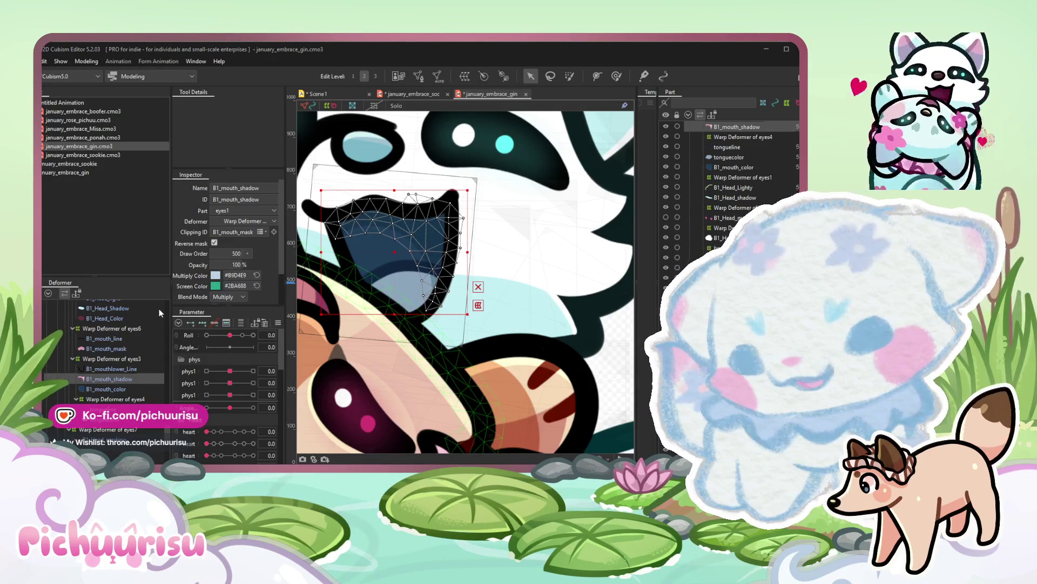
left_click(619, 324)
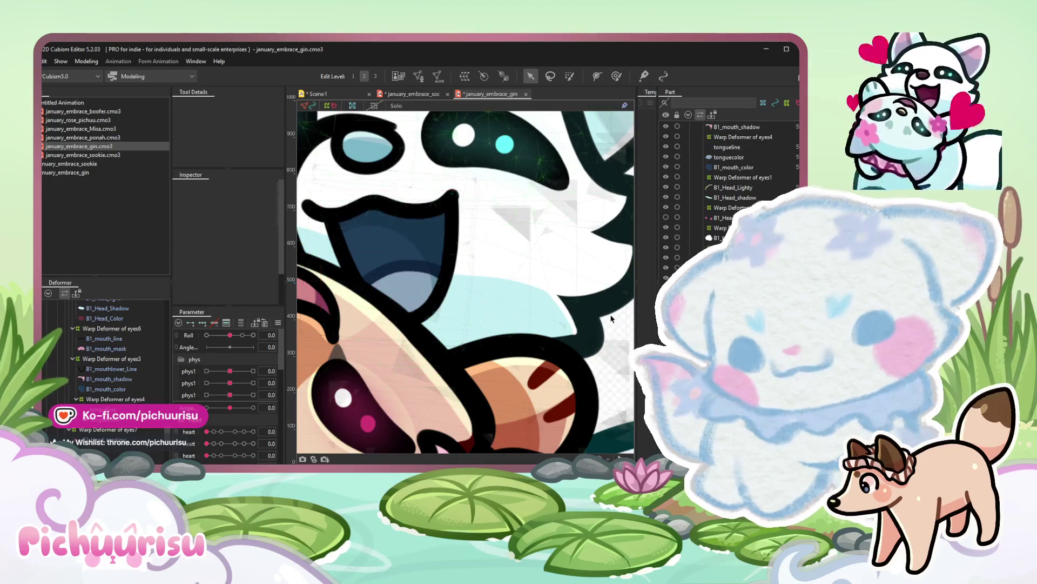
scroll(486, 284, "down", 5)
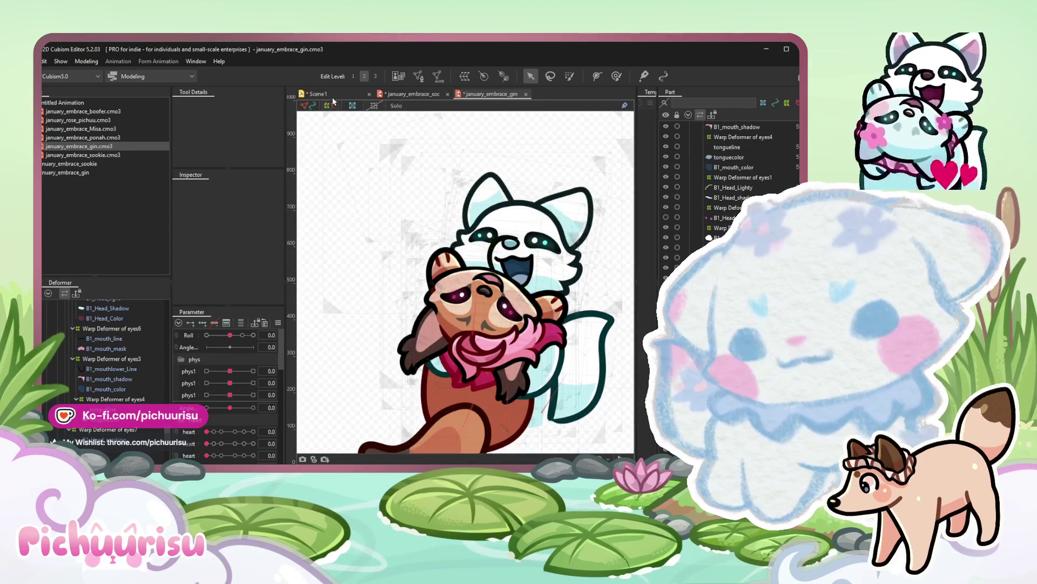
left_click(320, 94)
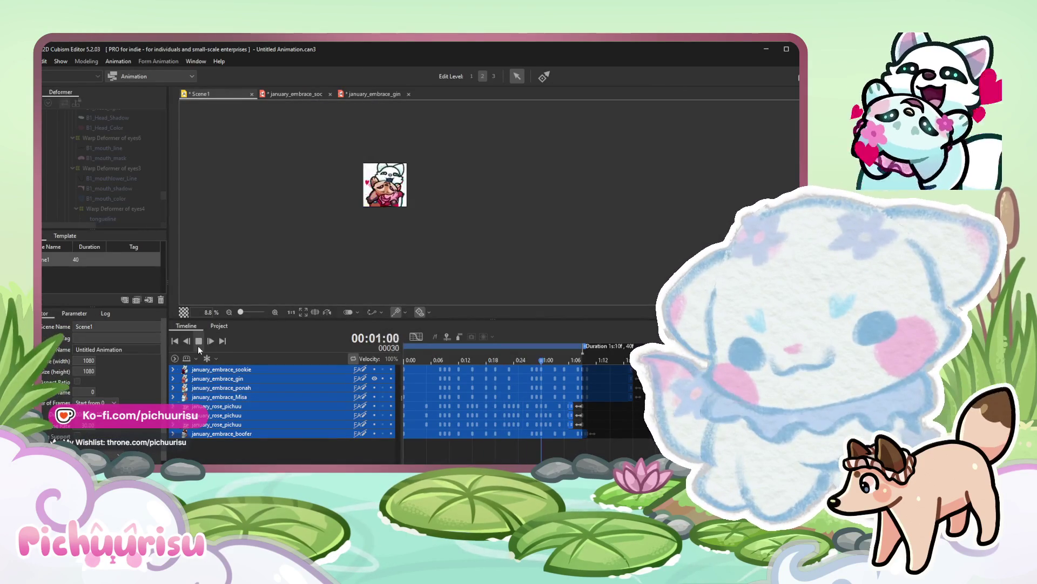
Centre the hugging pair, switch to Form Animation and open january_embrace_ponah.cmo3 from the Project panel.
left_click(45, 60)
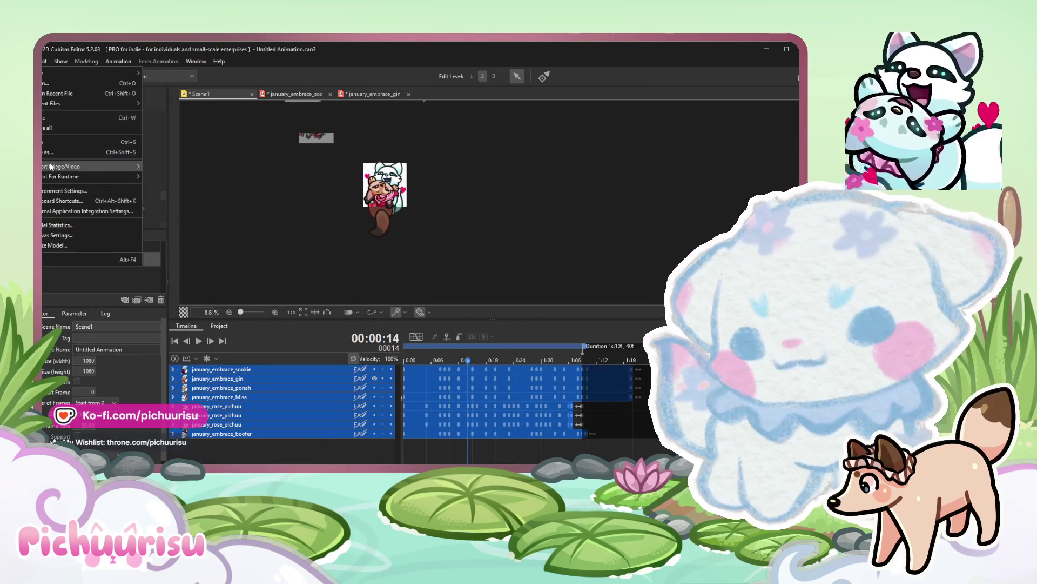
left_click(219, 176)
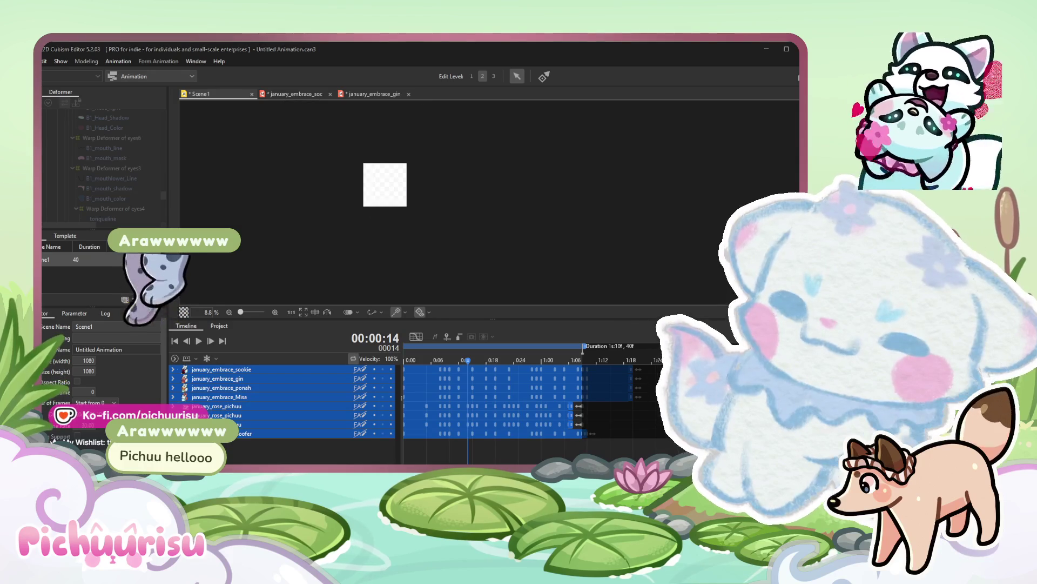
scroll(657, 207, "up", 3)
scroll(407, 187, "up", 3)
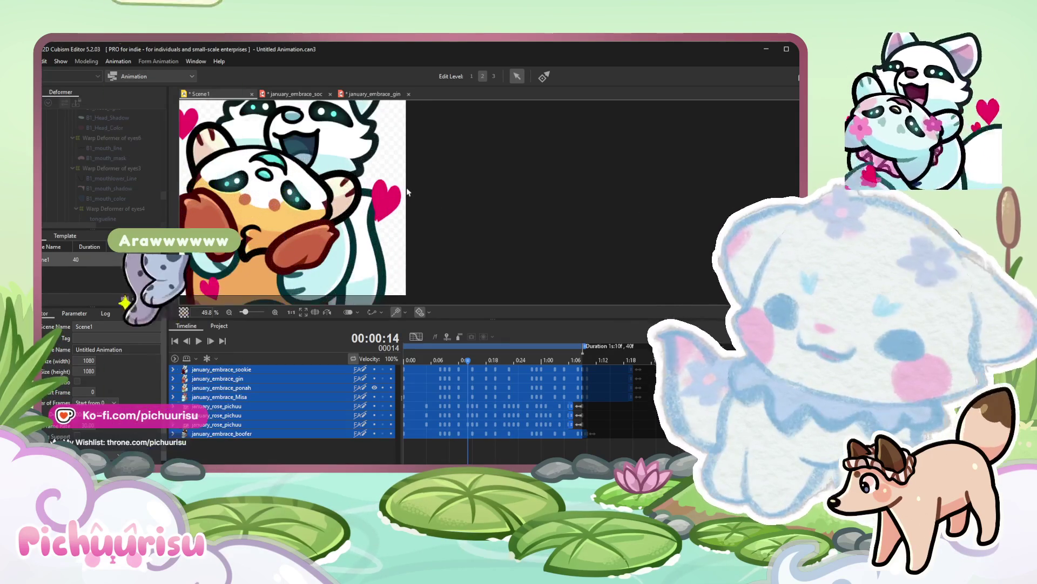
left_click_drag(405, 187, 470, 195)
left_click(154, 76)
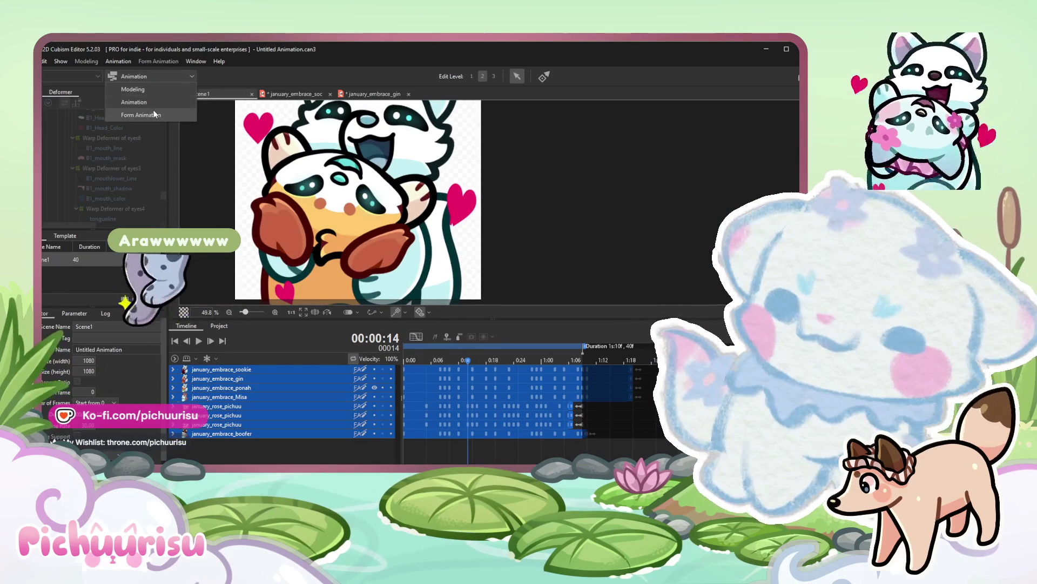
left_click(155, 114)
double_click(109, 137)
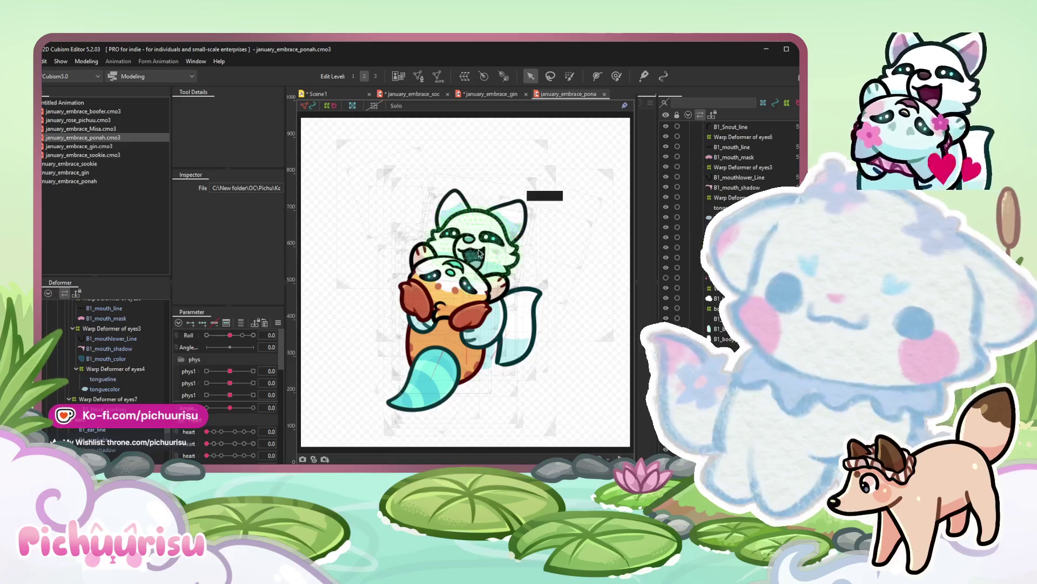
scroll(503, 221, "up", 6)
Give B1_mouth_shadow multiply colour #D3FEF4 and screen colour #029BD9, then return to Scene1.
left_click(516, 315)
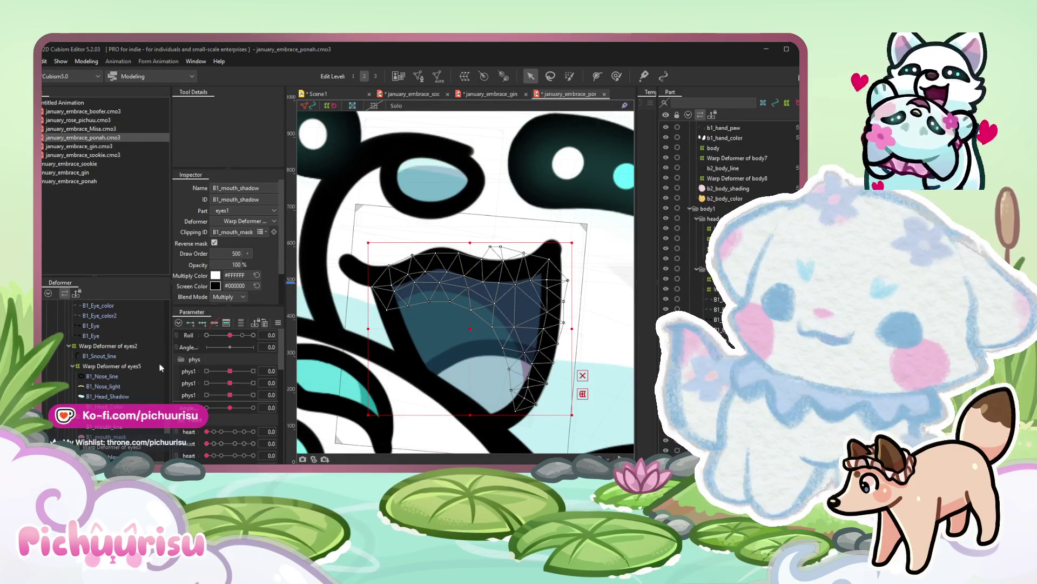
key("ctrl+z")
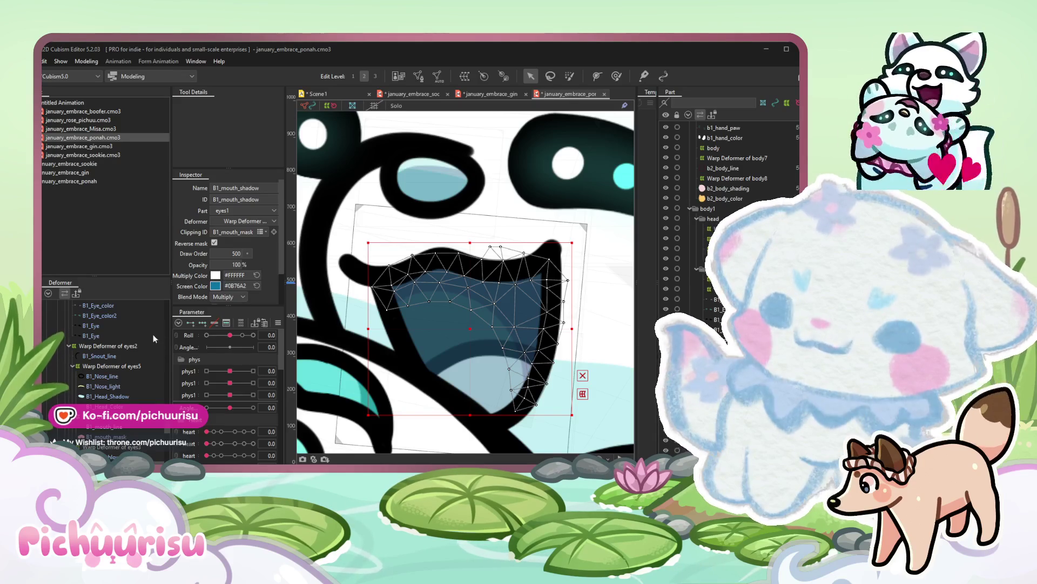
key("ctrl+z")
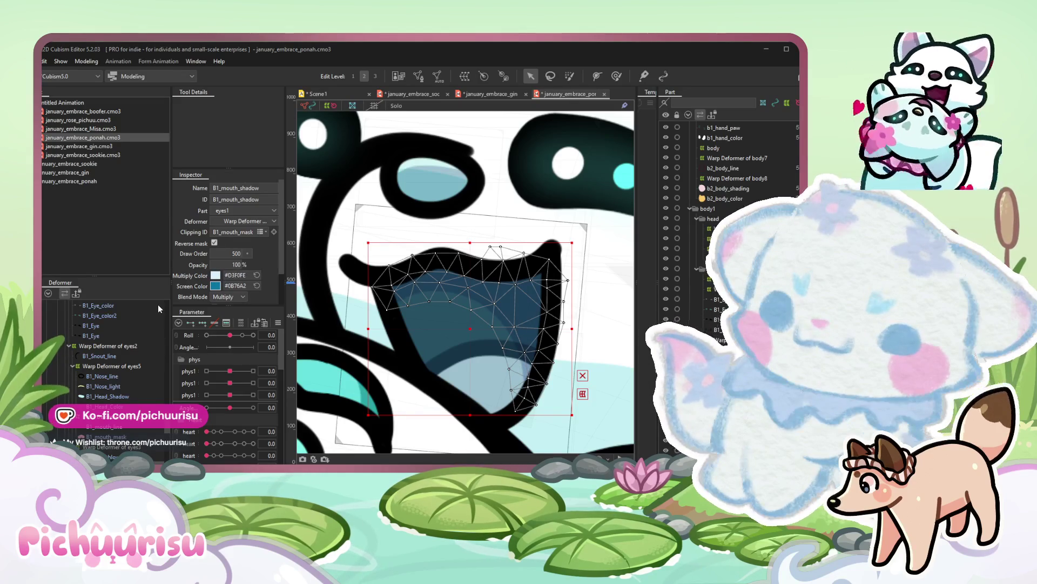
key("ctrl+z")
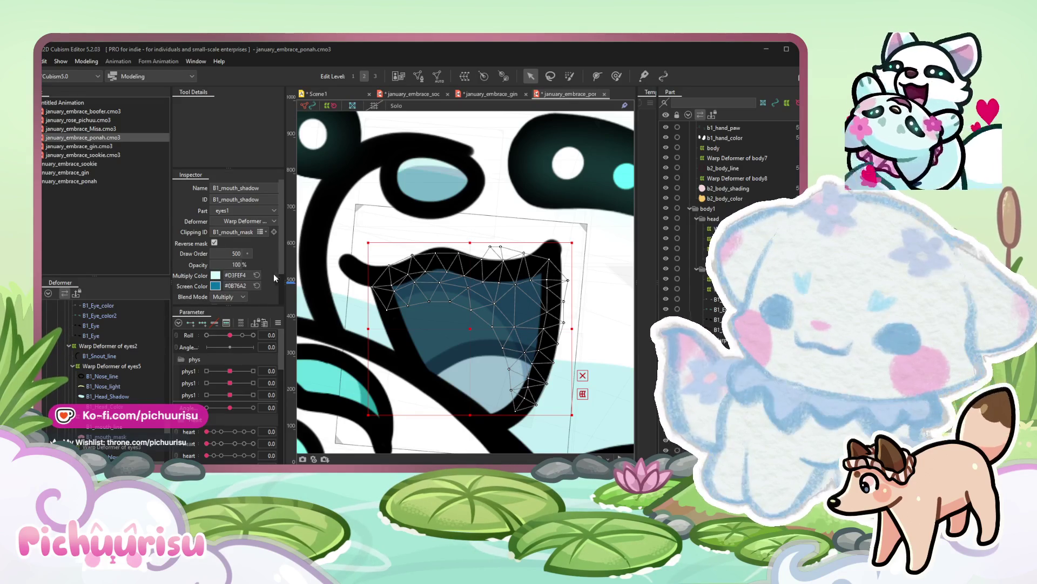
key("ctrl+z")
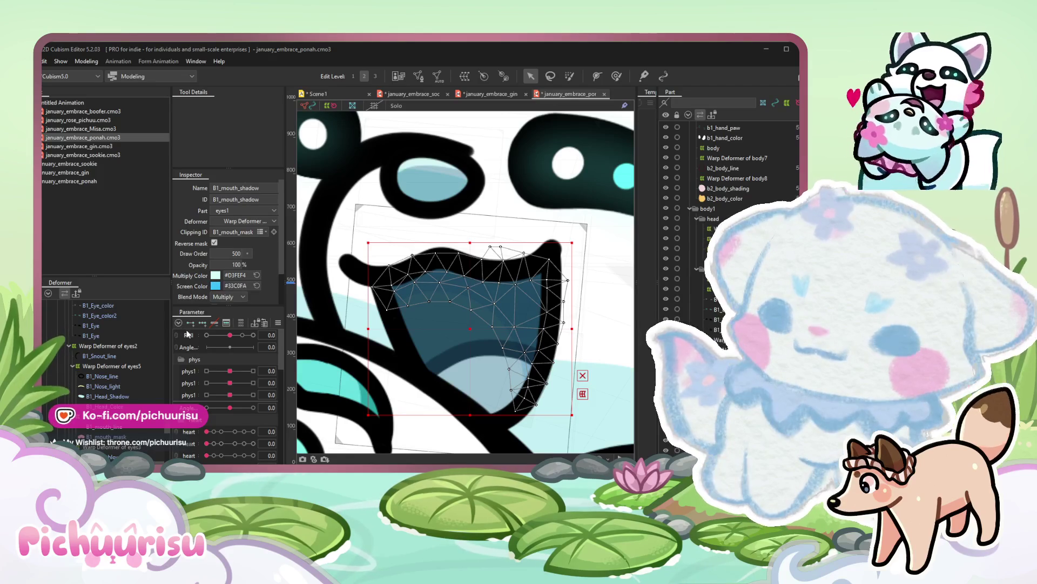
key("ctrl+z")
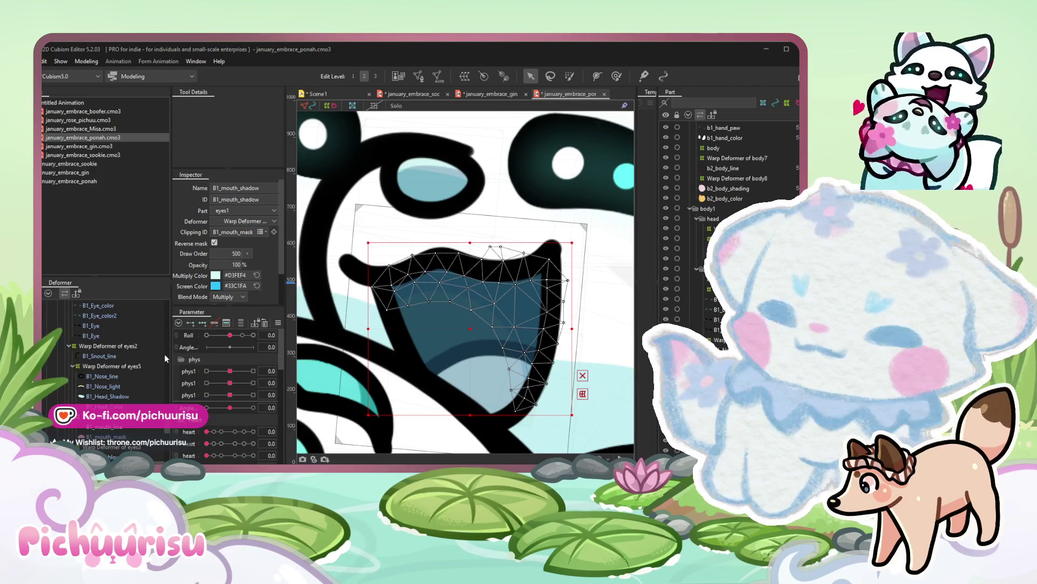
key("ctrl+z")
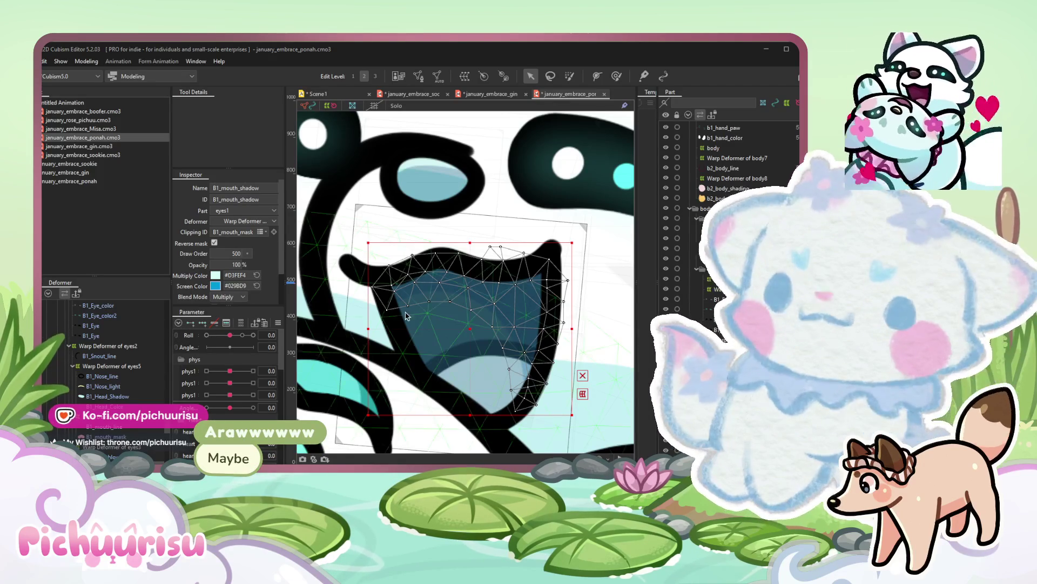
scroll(483, 243, "down", 5)
scroll(483, 194, "down", 3)
left_click(341, 94)
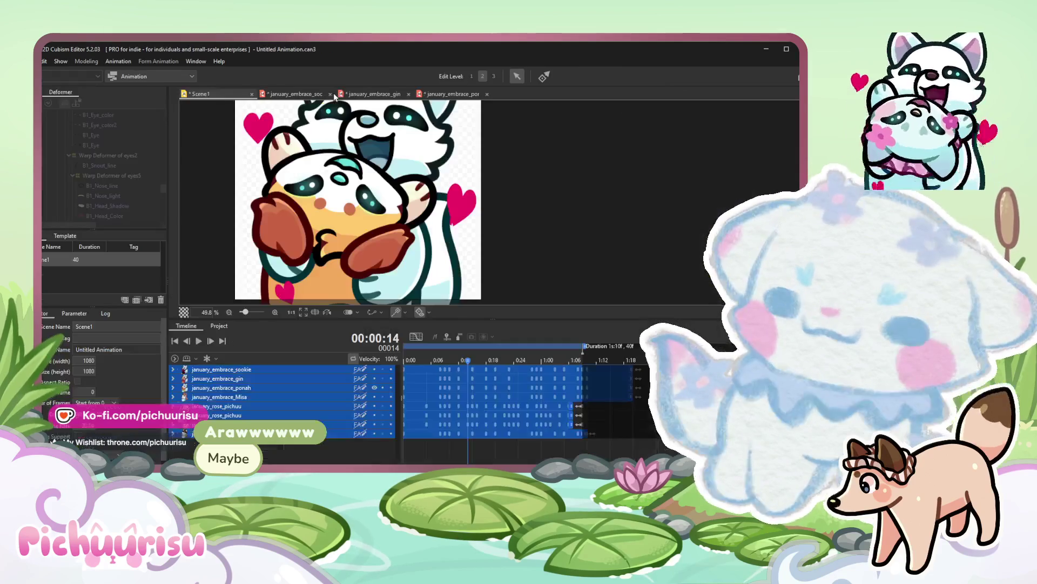
scroll(369, 167, "down", 4)
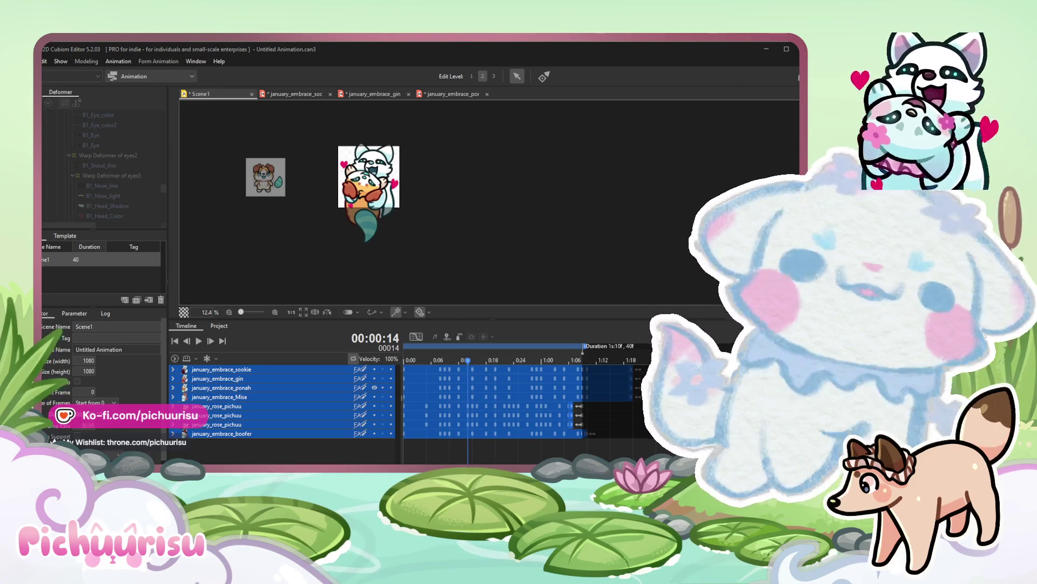
Toggle off the eye icons of the january_embrace tracks until the Scene1 canvas is empty.
left_click(376, 387)
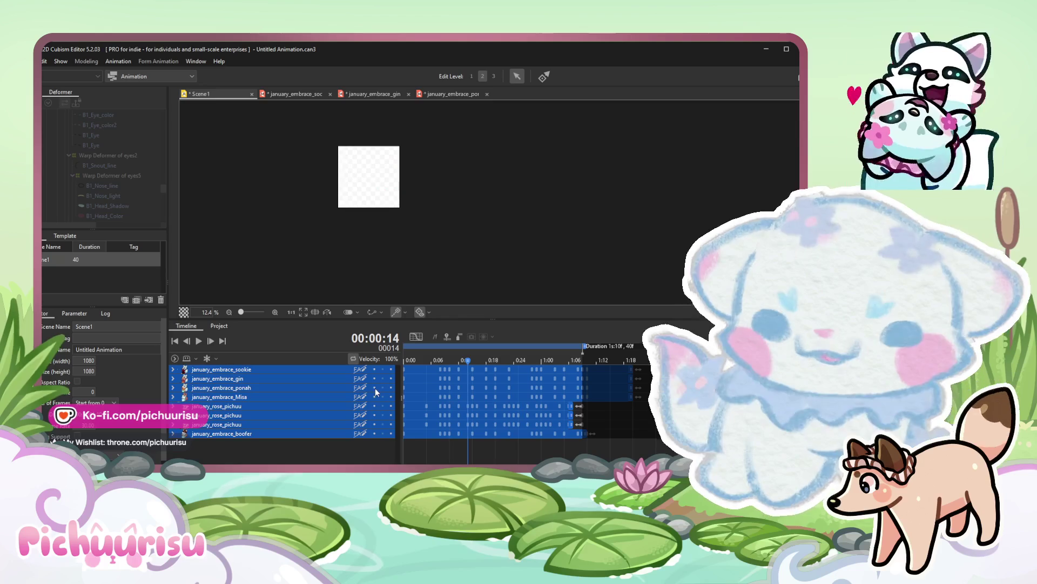
left_click(374, 401)
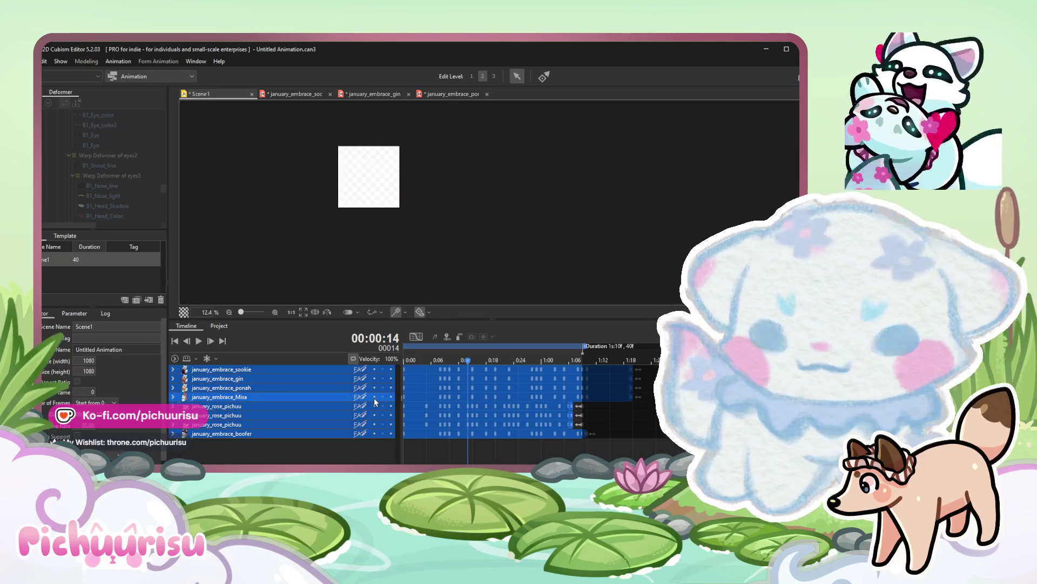
left_click(375, 404)
left_click(375, 404)
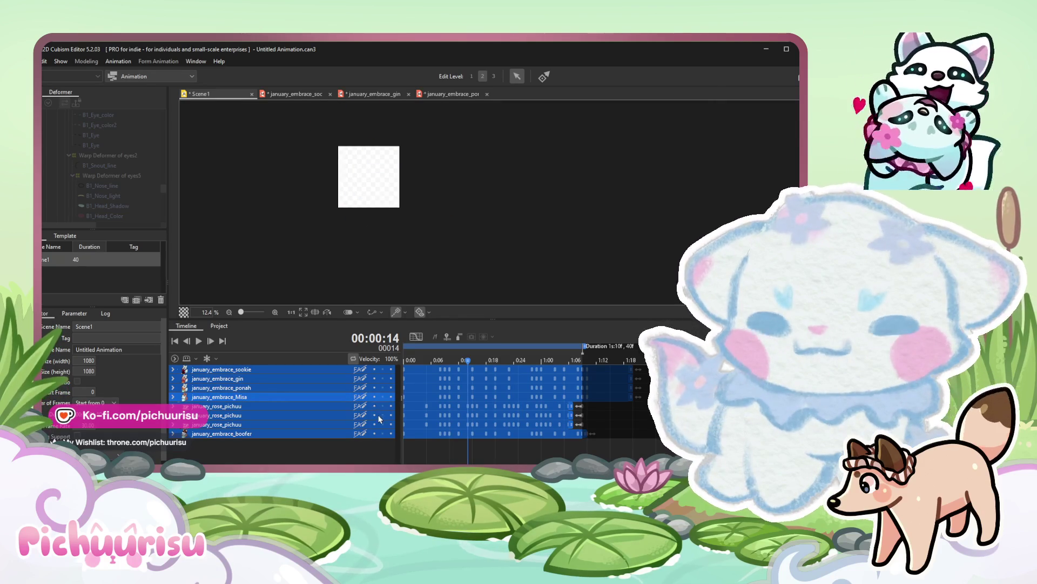
left_click(376, 413)
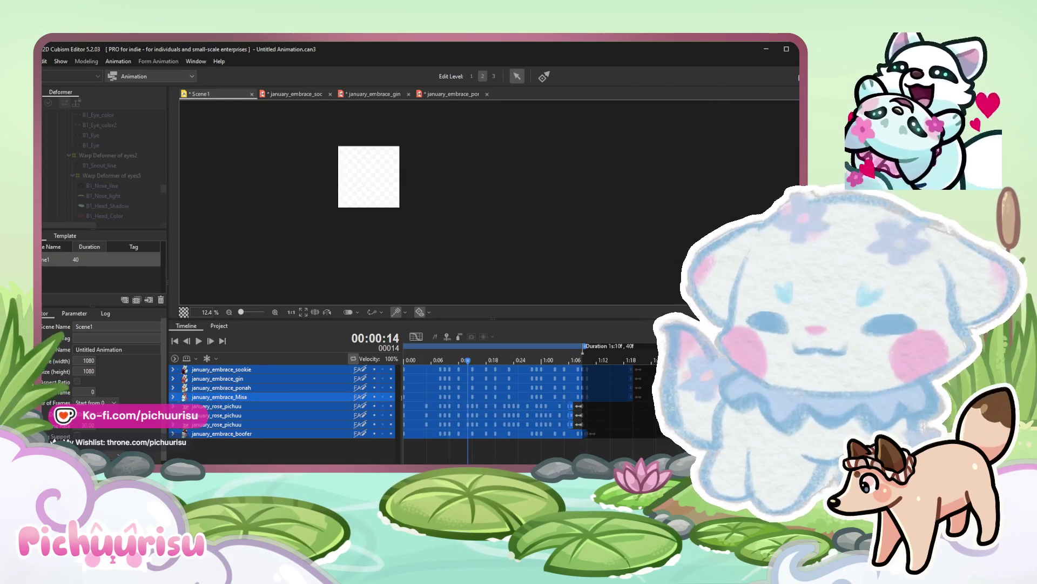
left_click(43, 60)
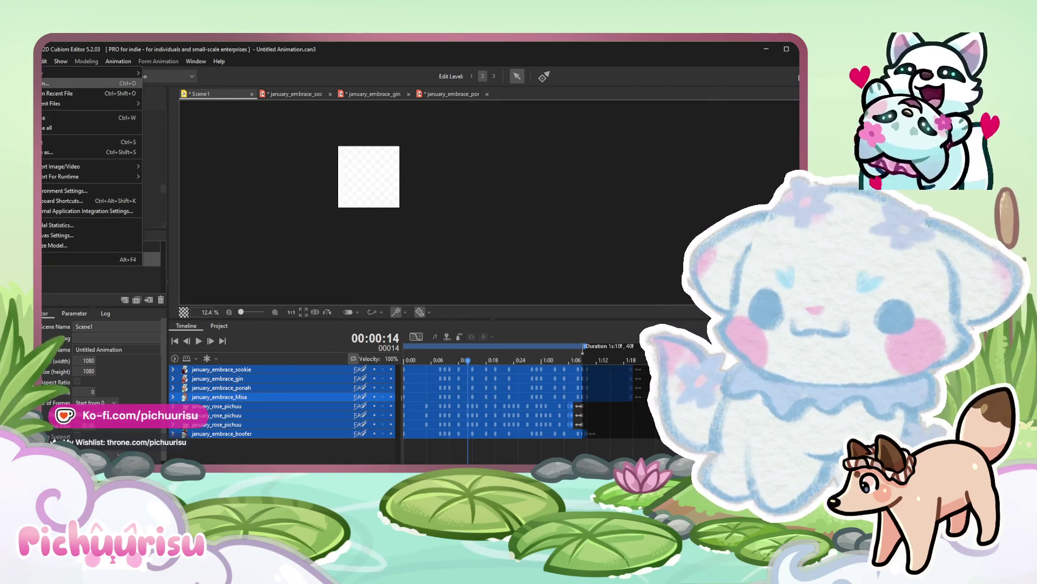
Dismiss the File menu and switch to the january_embrace_aaron.cmo3 model tab.
key("Escape")
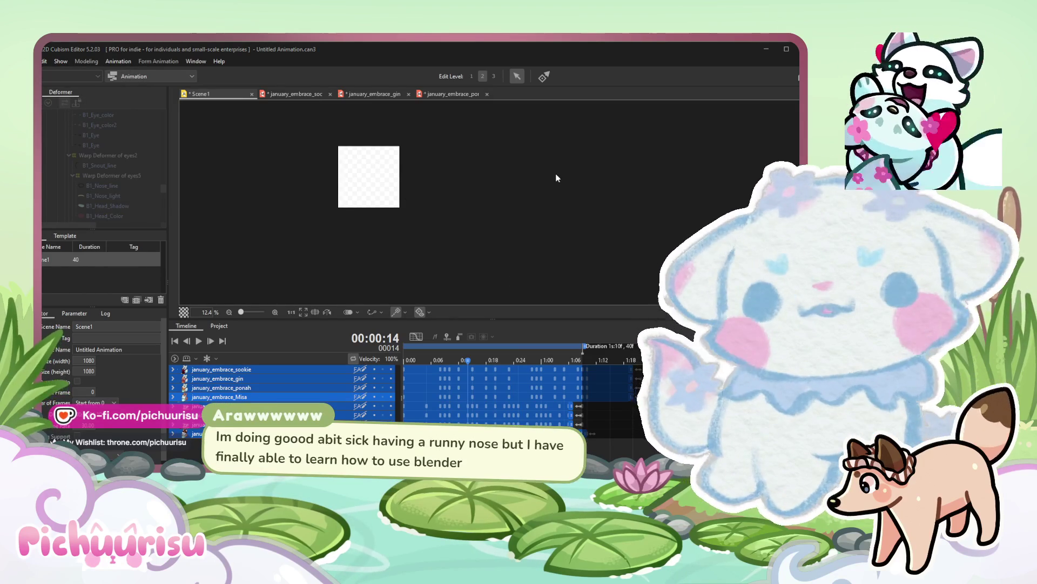
key("ctrl+Tab")
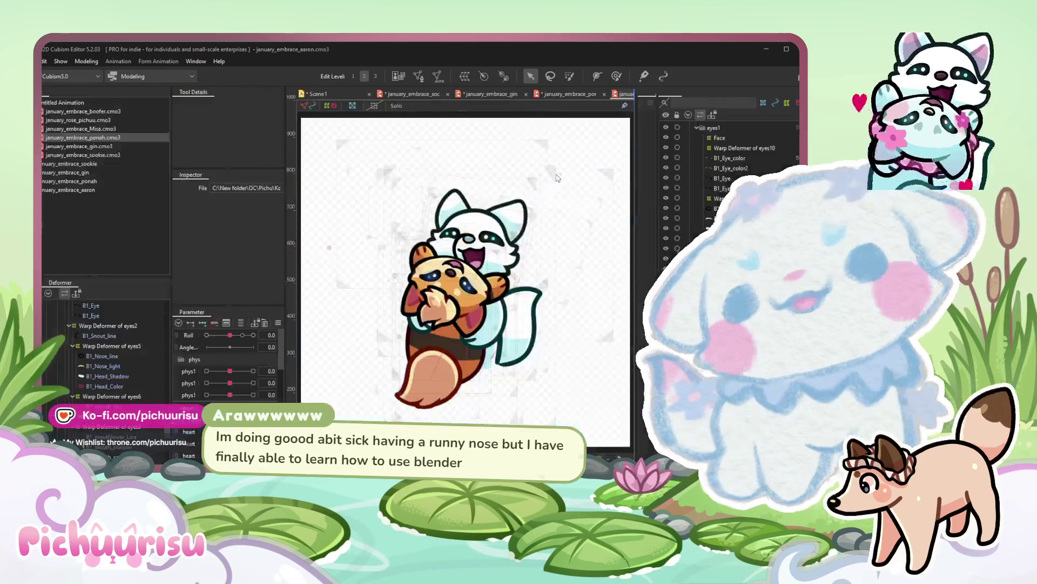
scroll(466, 260, "up", 3)
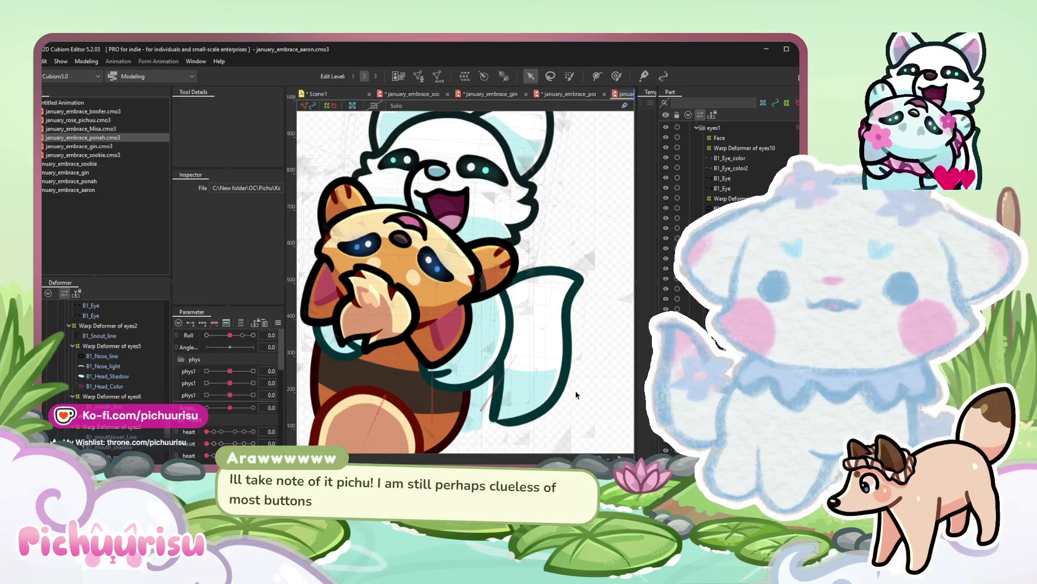
scroll(576, 395, "down", 2)
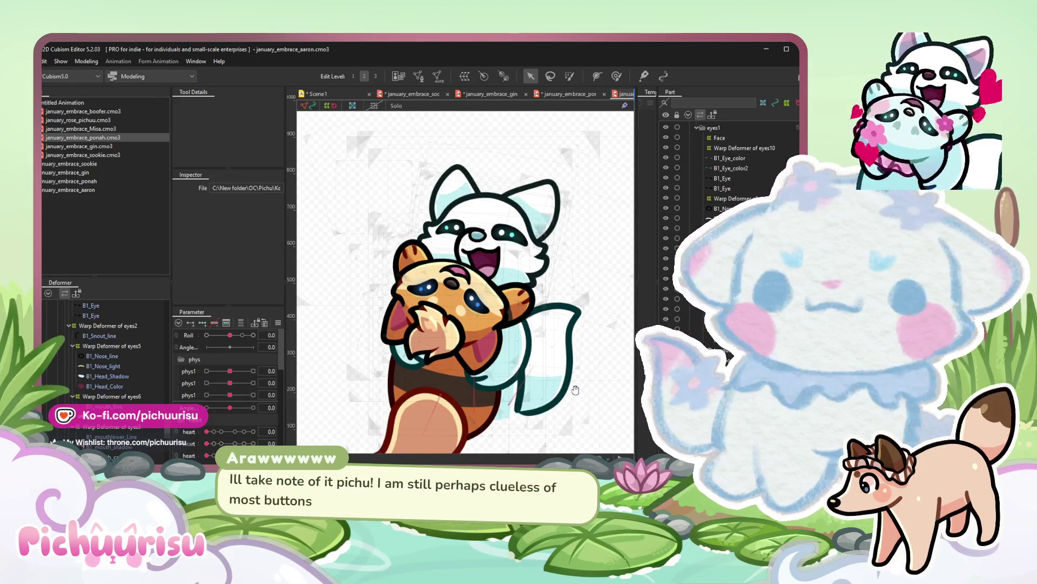
Recenter the hugging pair, show the full model image, and switch to the Scene1 animation.
left_click_drag(577, 394, 553, 347)
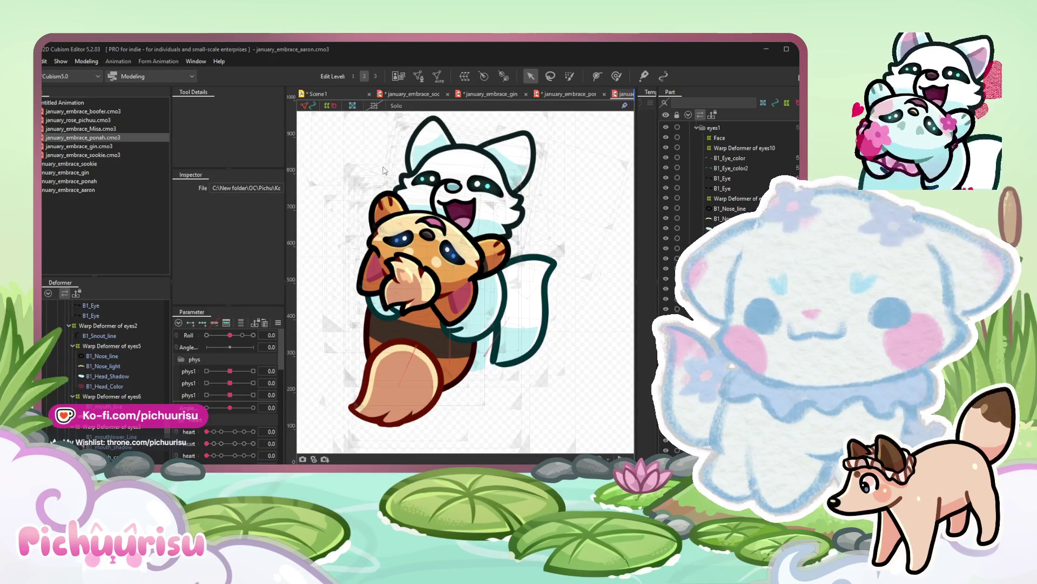
key("t")
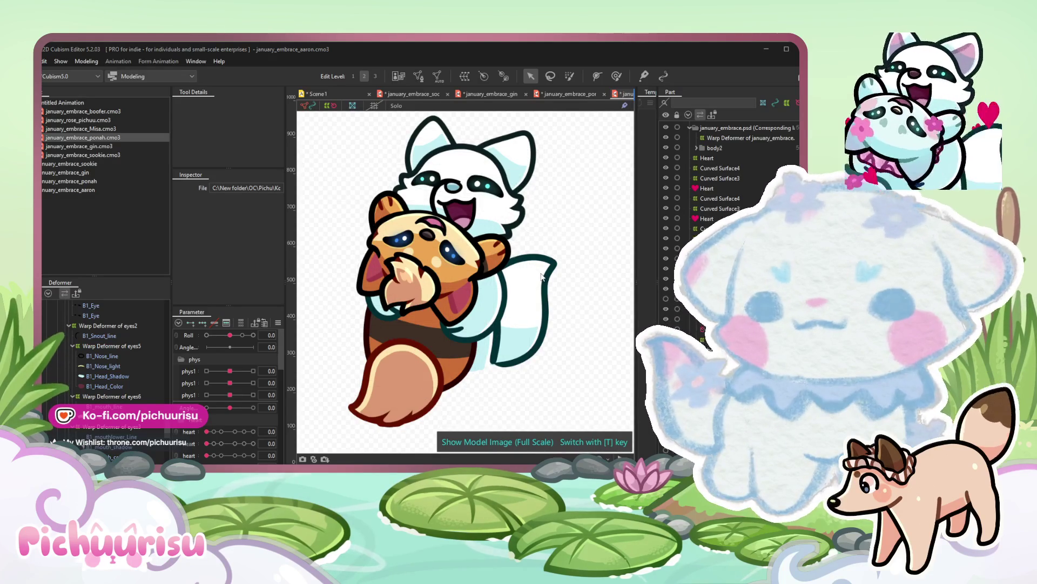
scroll(541, 276, "down", 5)
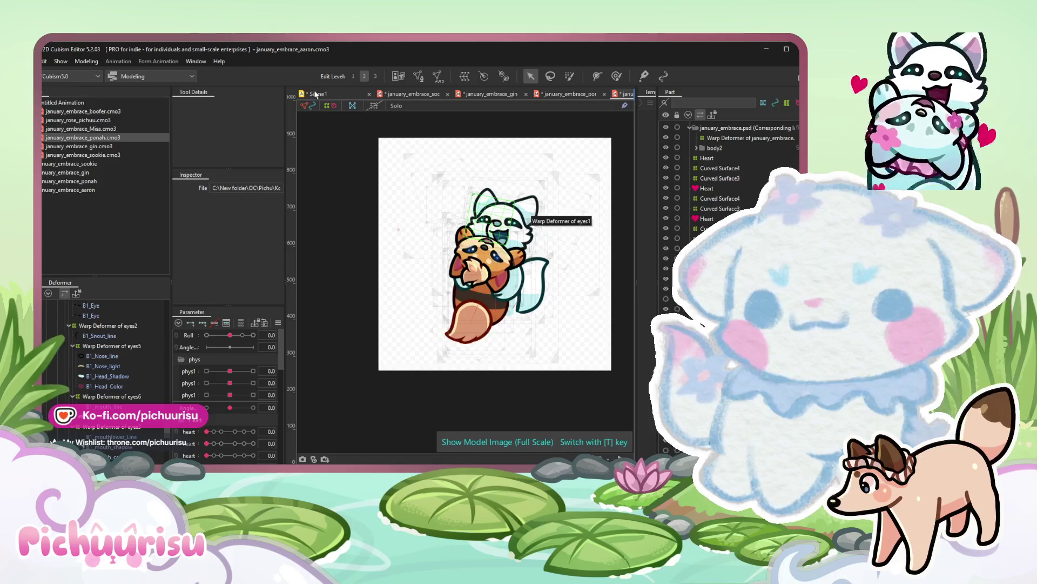
left_click(315, 94)
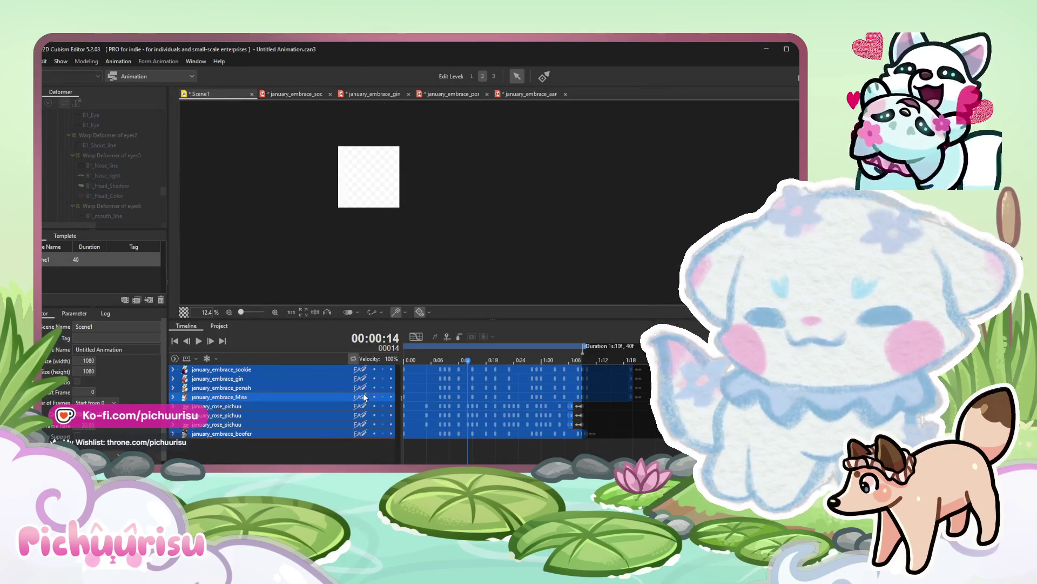
In the Form Animation workspace, add january_embrace_aaron from the Project panel as a Scene1 track.
left_click(133, 78)
left_click(129, 114)
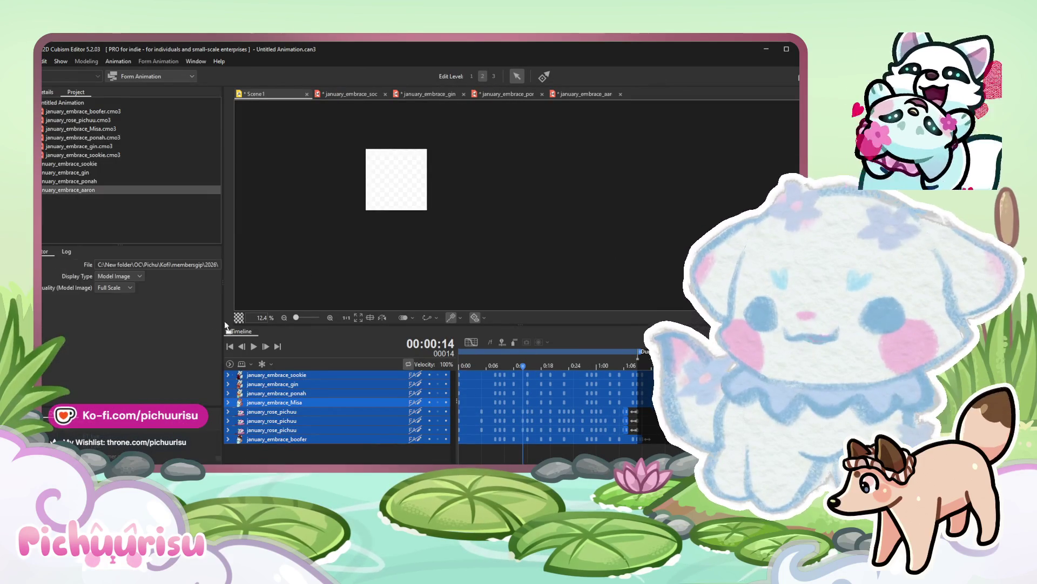
left_click_drag(69, 190, 275, 375)
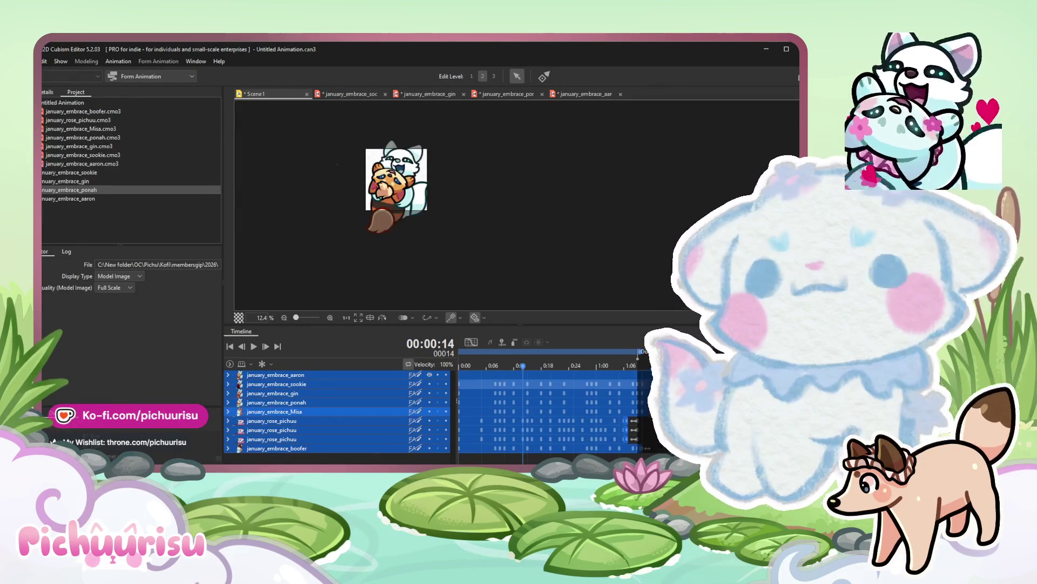
Rewind the playhead to frame 0 and play the combined hug scene.
mouse_move(527, 387)
left_mouse_down()
mouse_move(463, 392)
mouse_move(468, 367)
left_mouse_up()
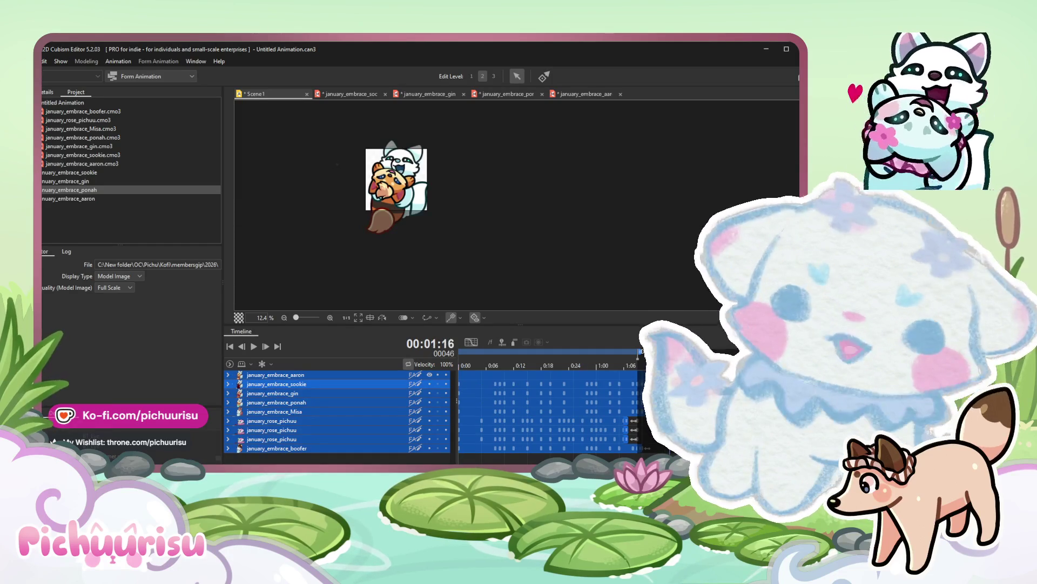
left_click(464, 374)
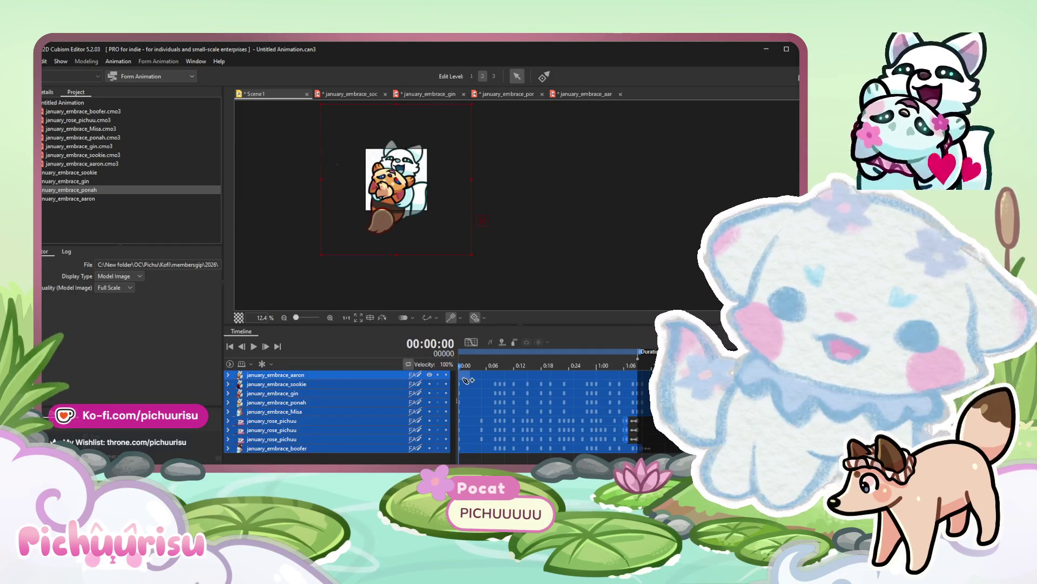
left_click(252, 346)
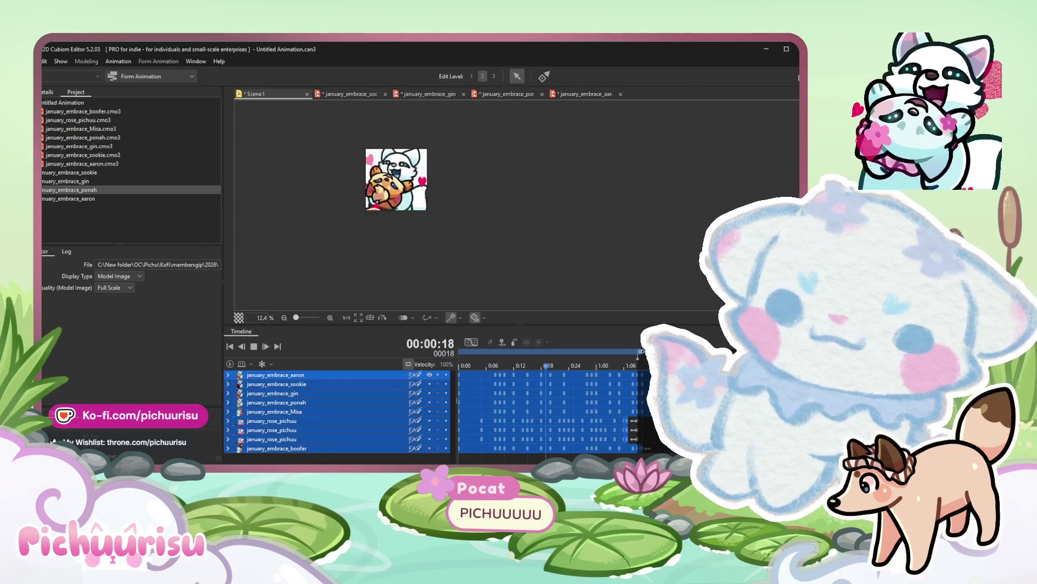
left_click(43, 61)
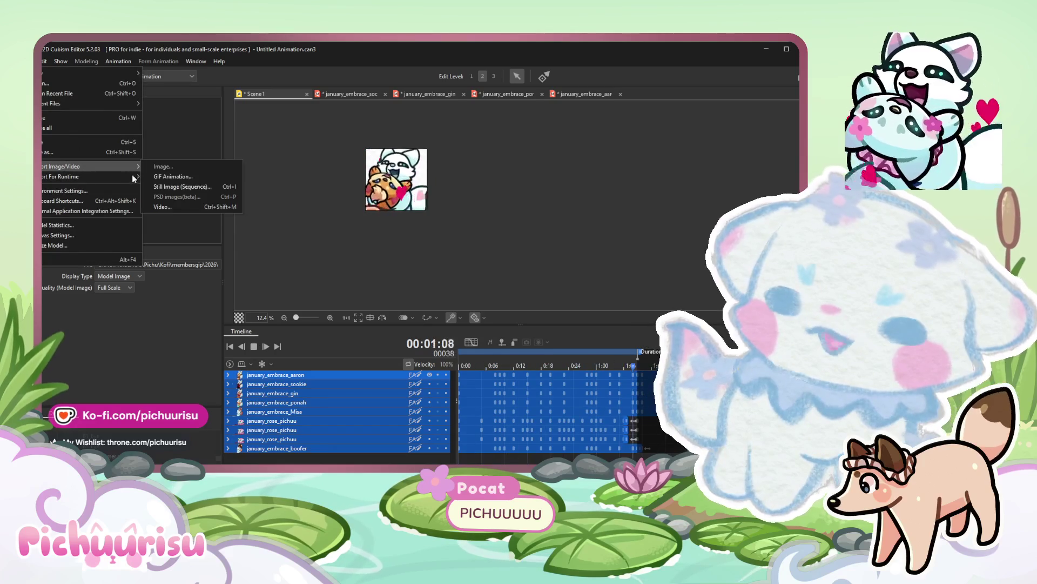
Dismiss the File menu and Export Image/Video submenu while playback continues.
key("Escape")
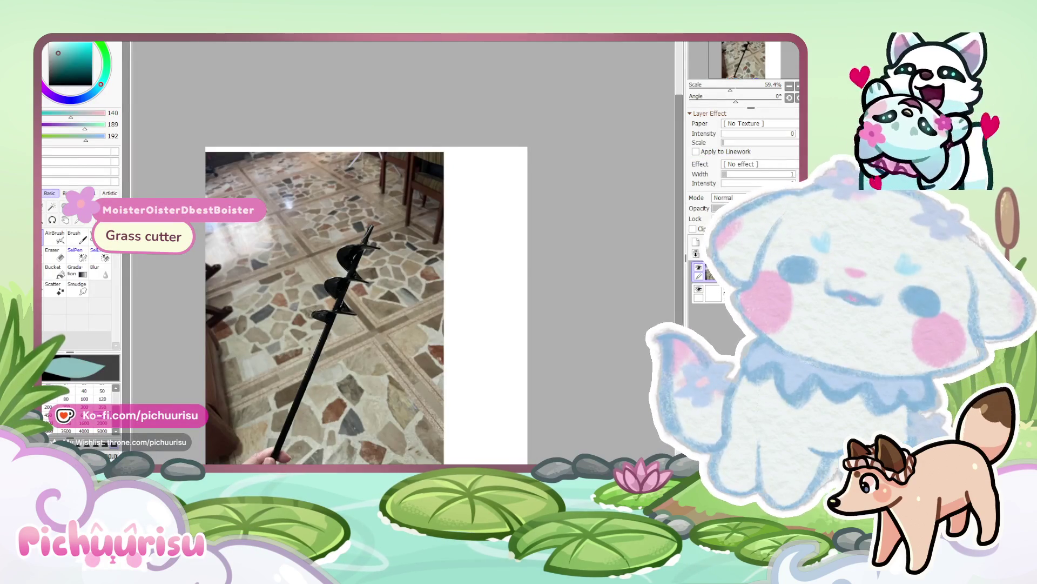
scroll(365, 308, "up", 1)
scroll(365, 308, "up", 1)
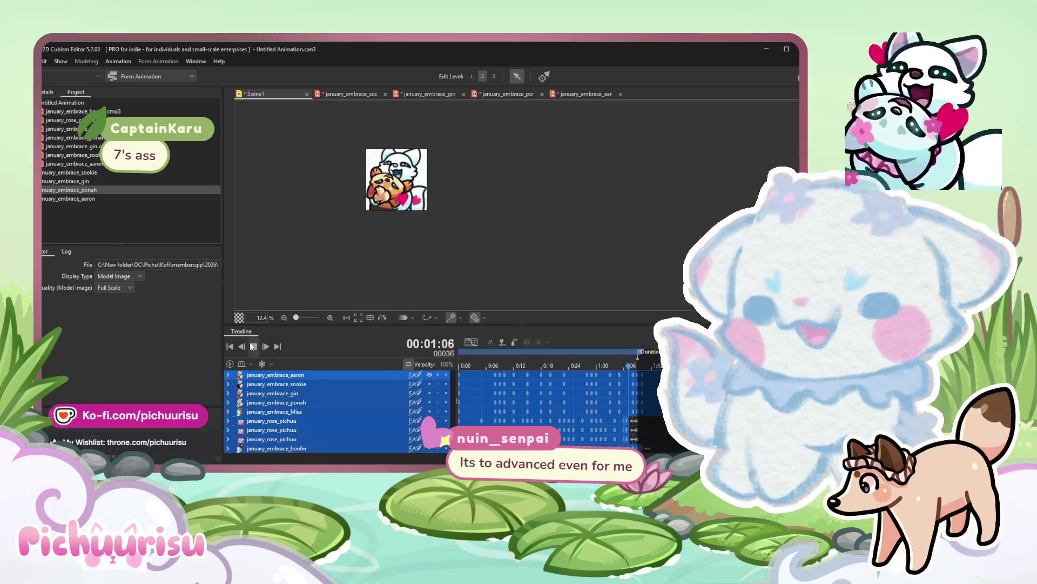
Stop playback, save the january_embrace_sookie model and close its tab.
left_click(397, 182)
left_click(350, 93)
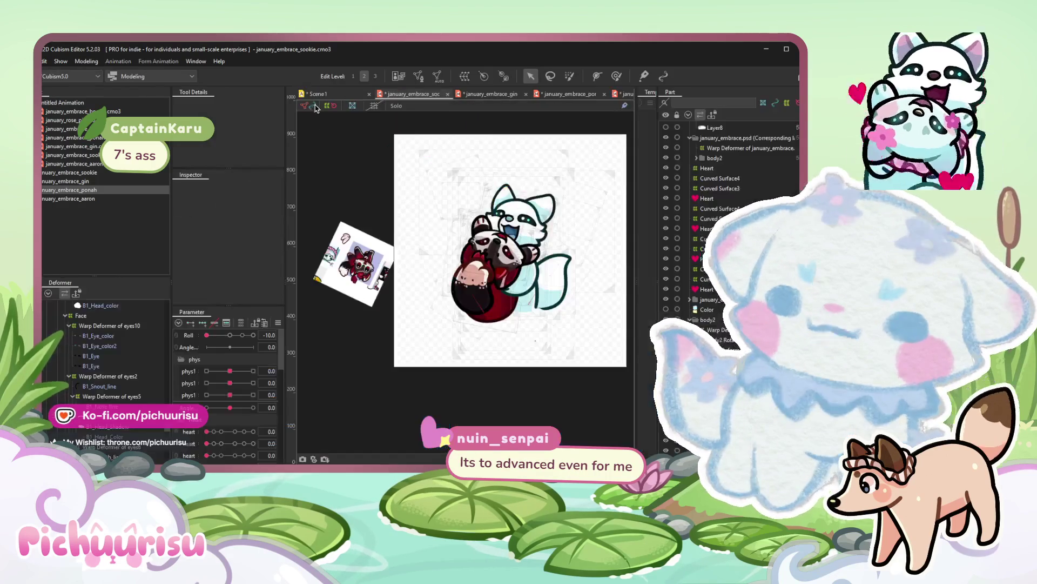
left_click(46, 62)
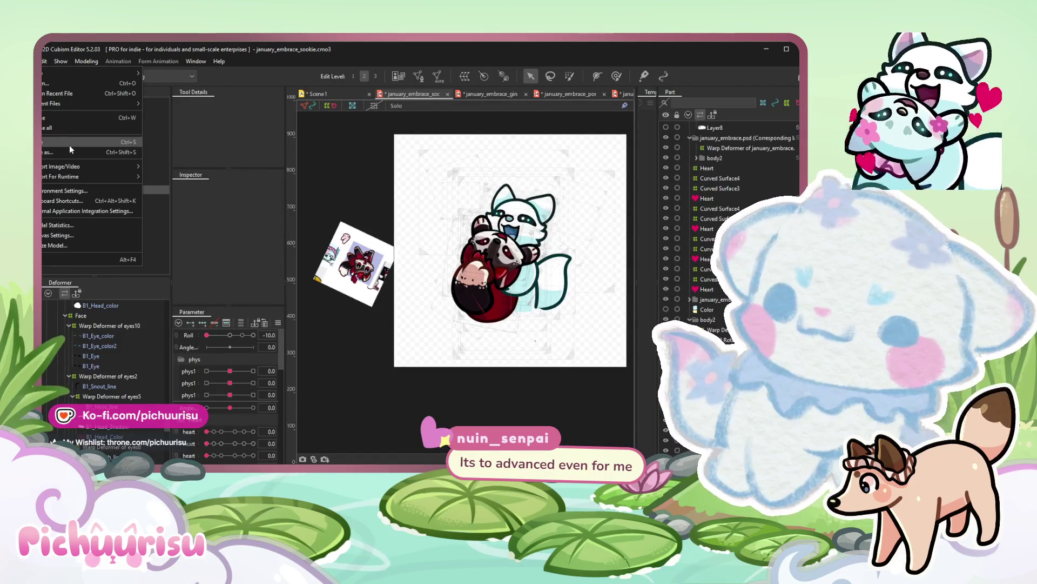
left_click(112, 140)
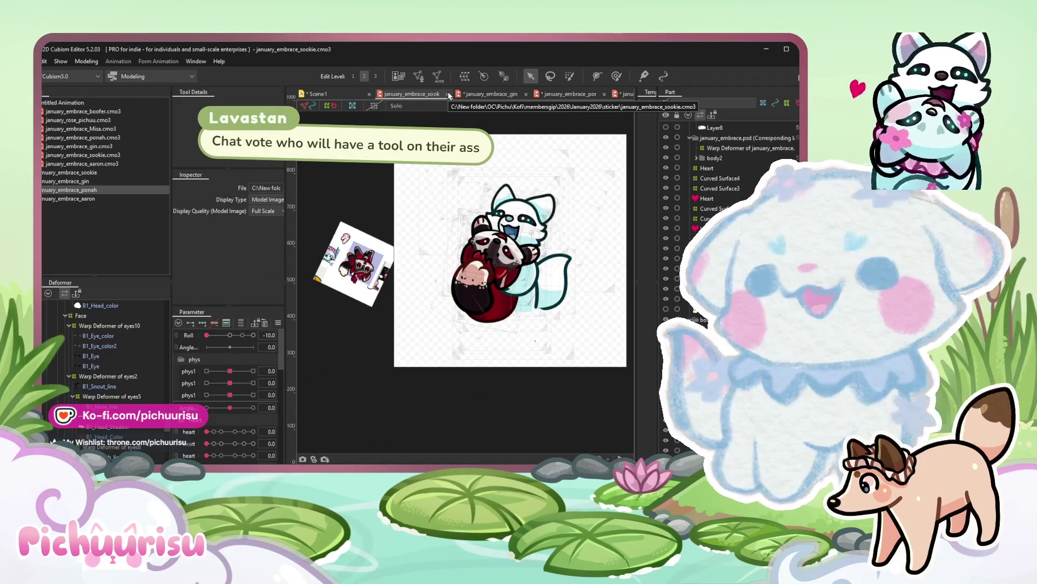
left_click(318, 94)
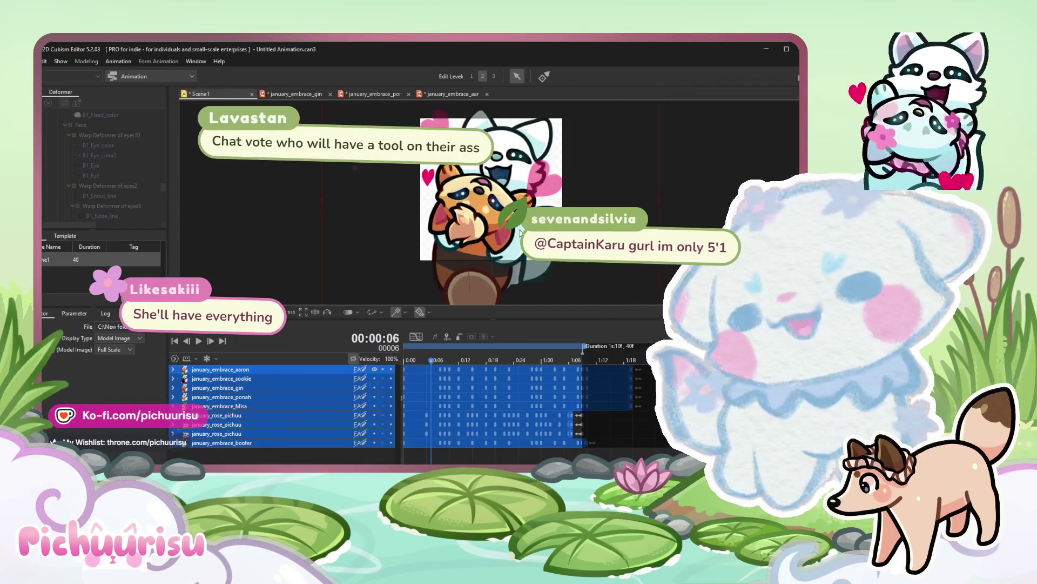
Close the gin and ponah model tabs and return to the january_embrace_aaron model.
left_click_drag(506, 248, 366, 211)
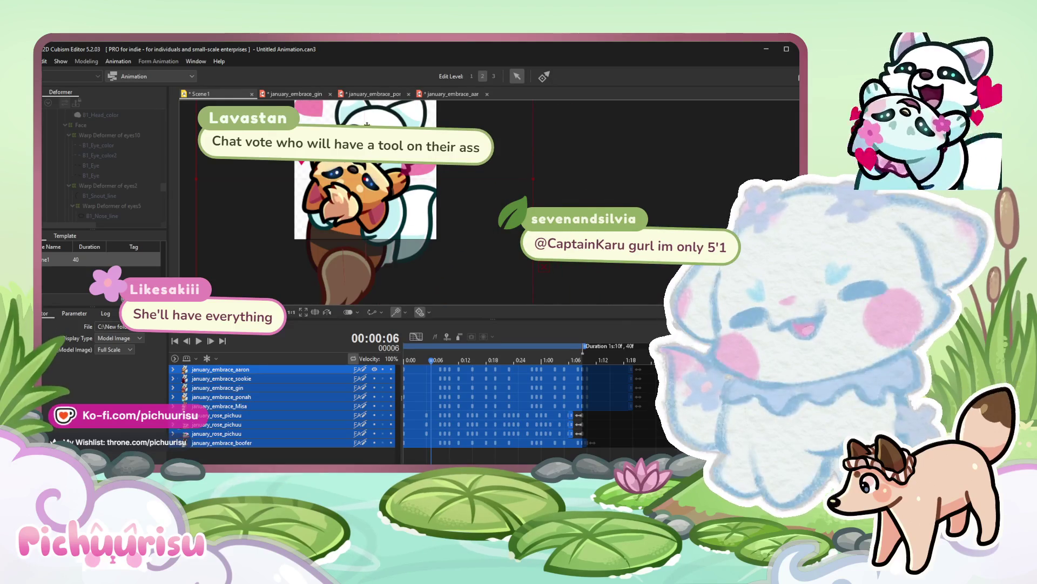
left_click(295, 94)
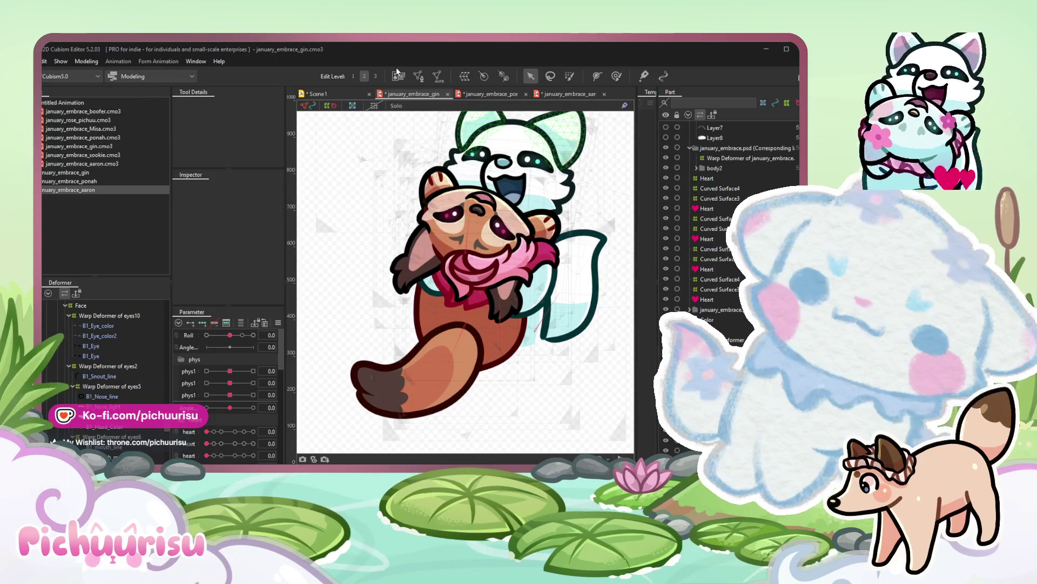
left_click(448, 94)
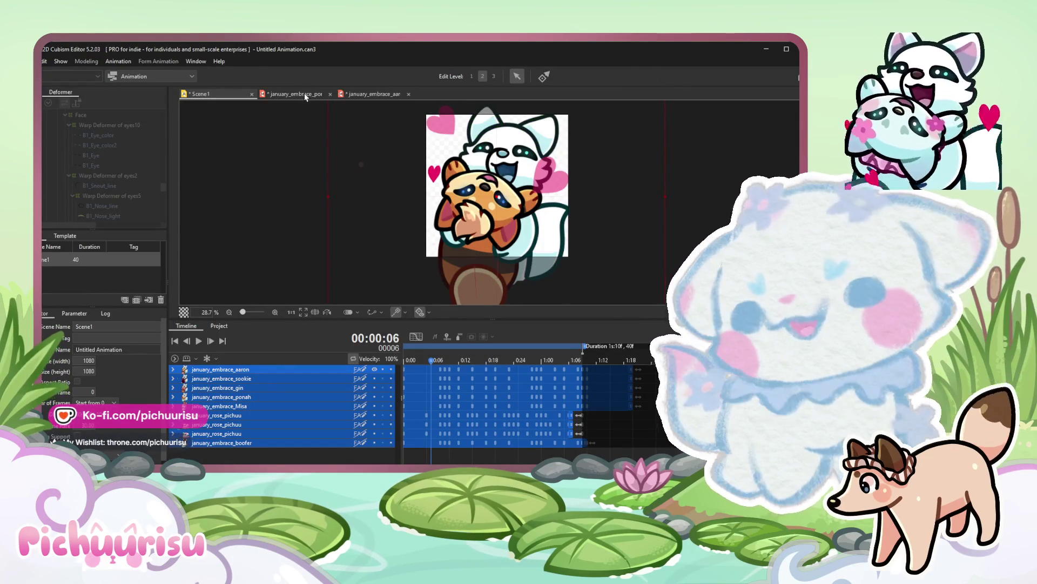
left_click(304, 94)
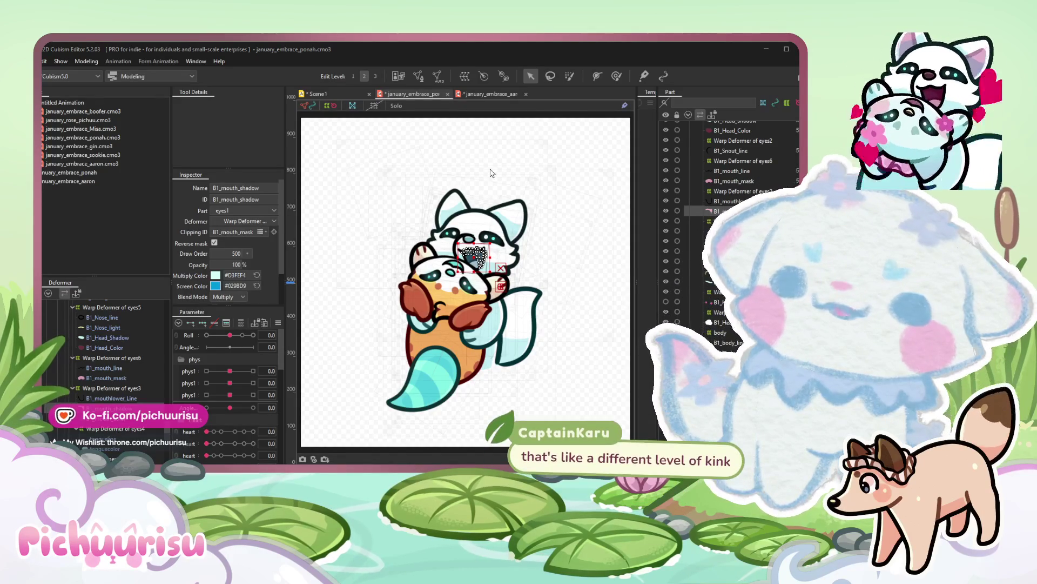
left_click(318, 94)
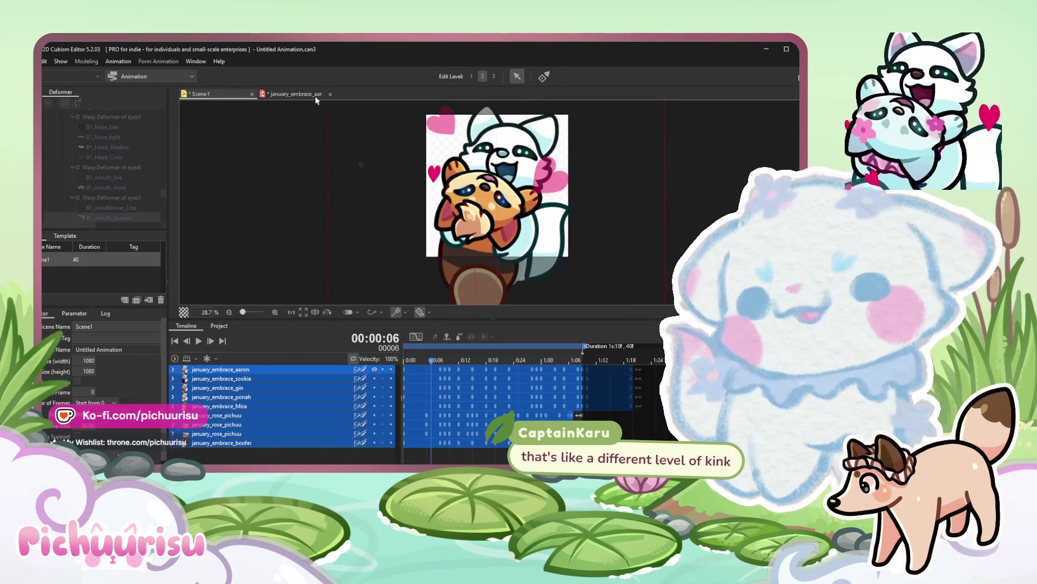
left_click(296, 93)
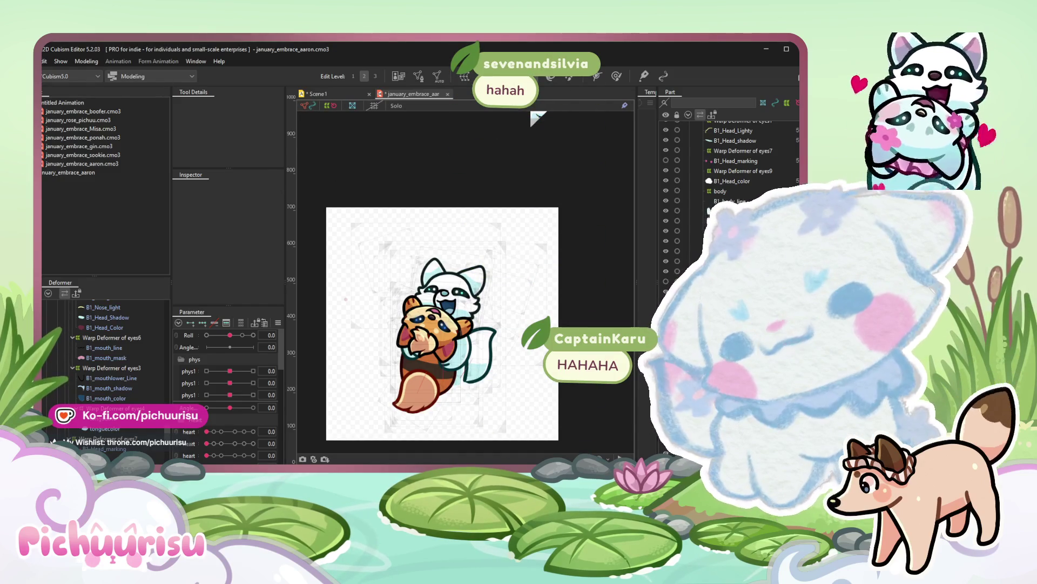
left_click(45, 62)
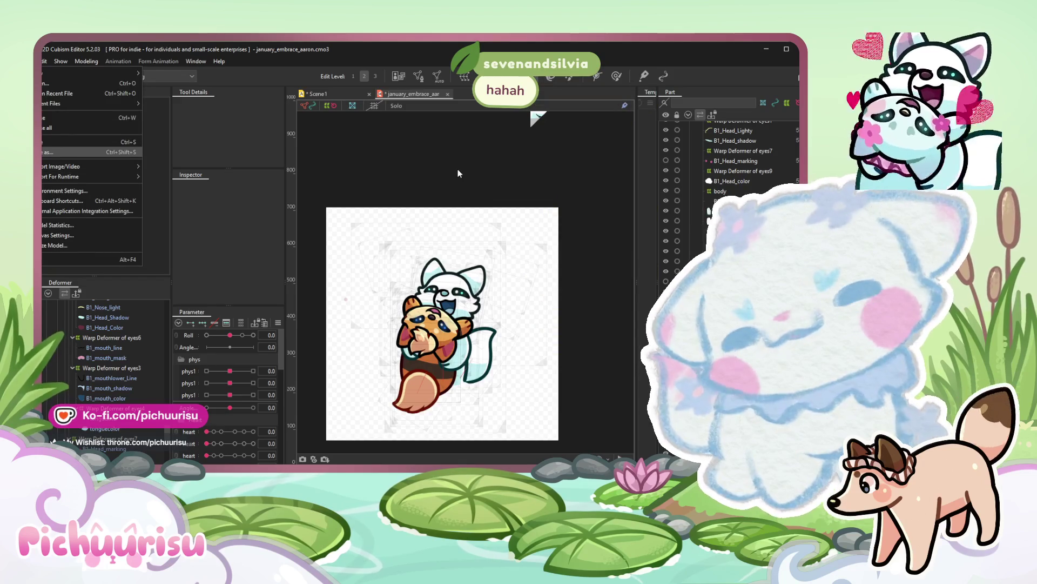
left_click(494, 219)
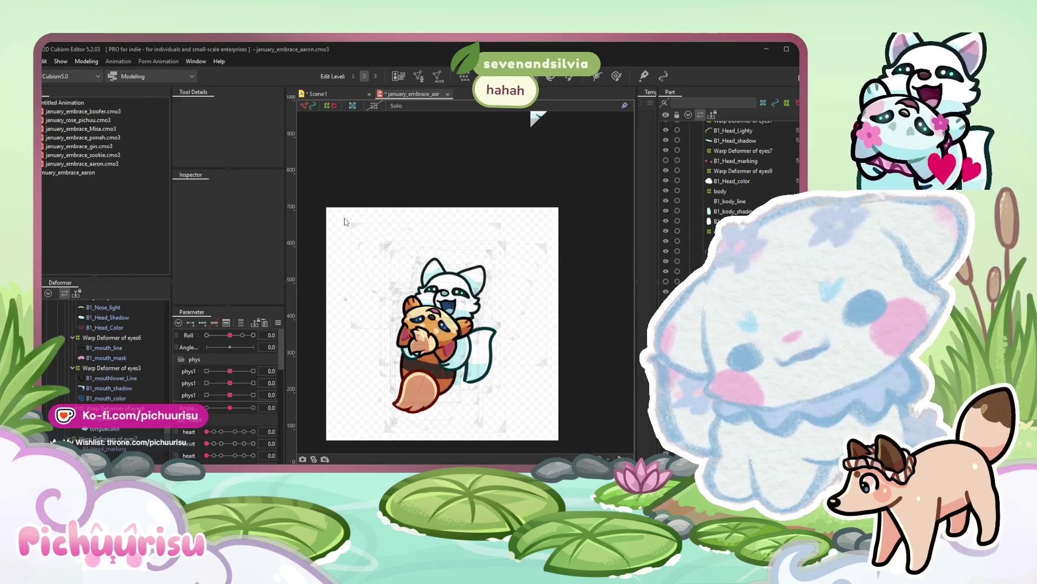
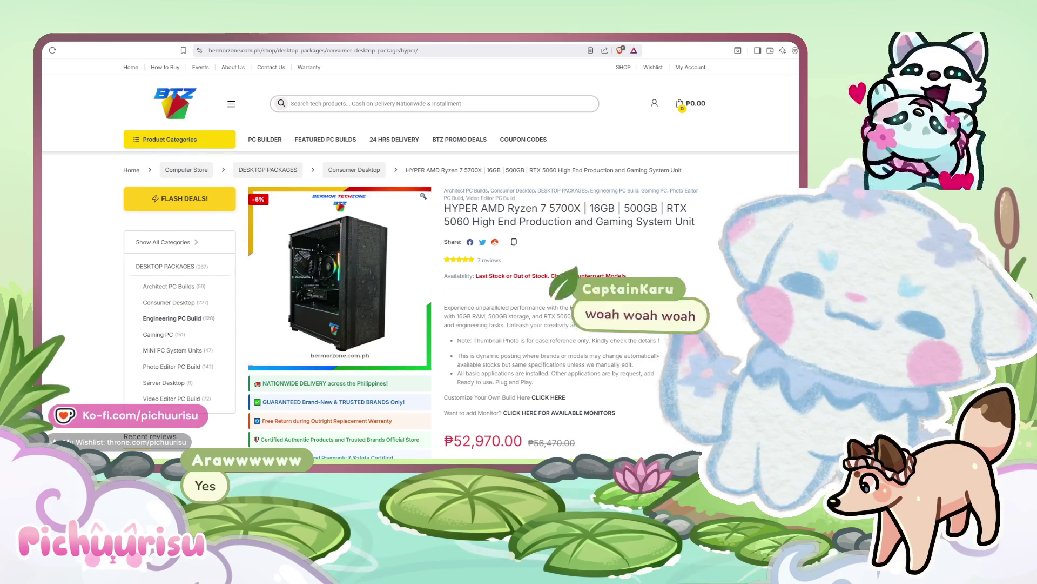
scroll(422, 325, "down", 3)
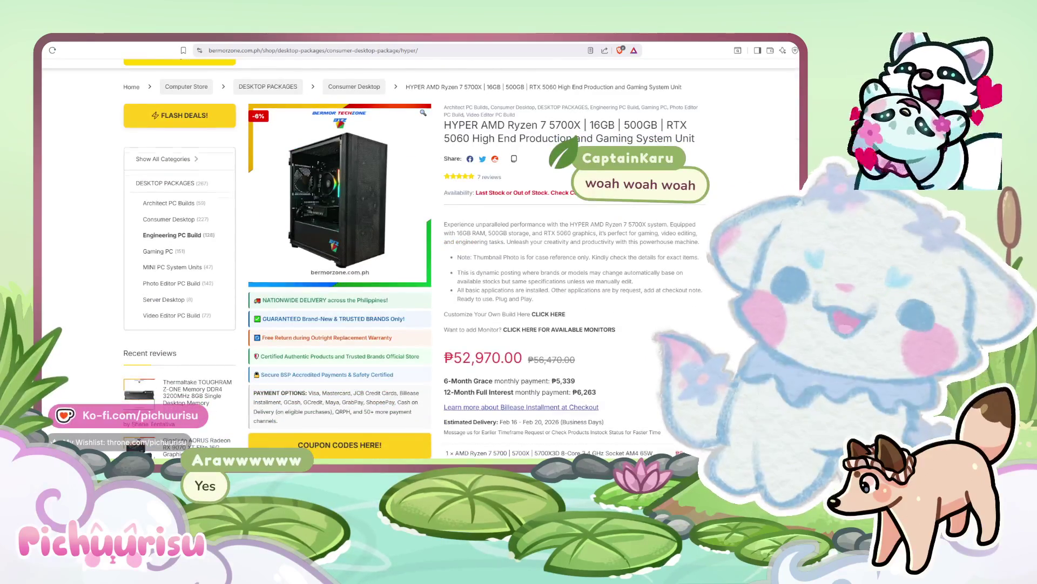
scroll(422, 284, "up", 3)
Select part of the product title on the EARTHSHAKER AMD Athlon build page.
left_click_drag(603, 222, 621, 222)
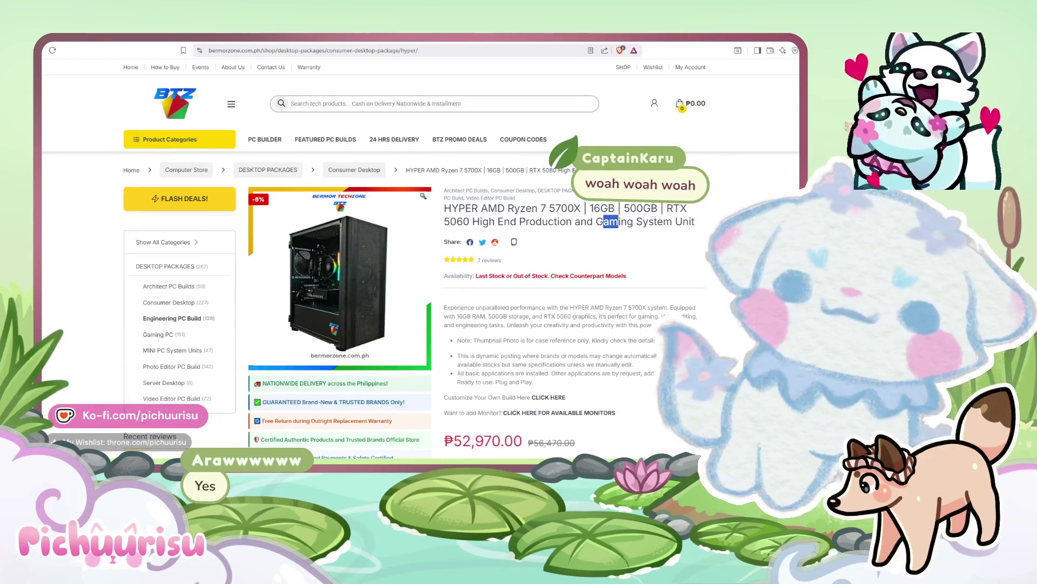
scroll(567, 324, "down", 2)
scroll(695, 298, "down", 2)
scroll(705, 294, "down", 2)
scroll(706, 293, "up", 4)
scroll(705, 294, "up", 2)
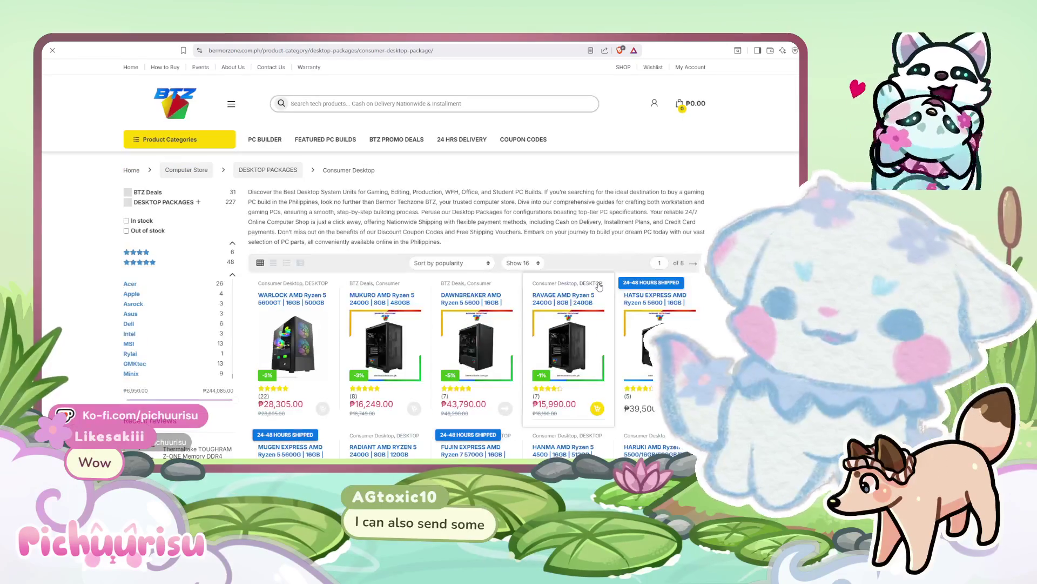
scroll(599, 285, "down", 2)
scroll(599, 286, "down", 2)
scroll(600, 285, "down", 2)
scroll(600, 285, "down", 2)
mouse_move(292, 341)
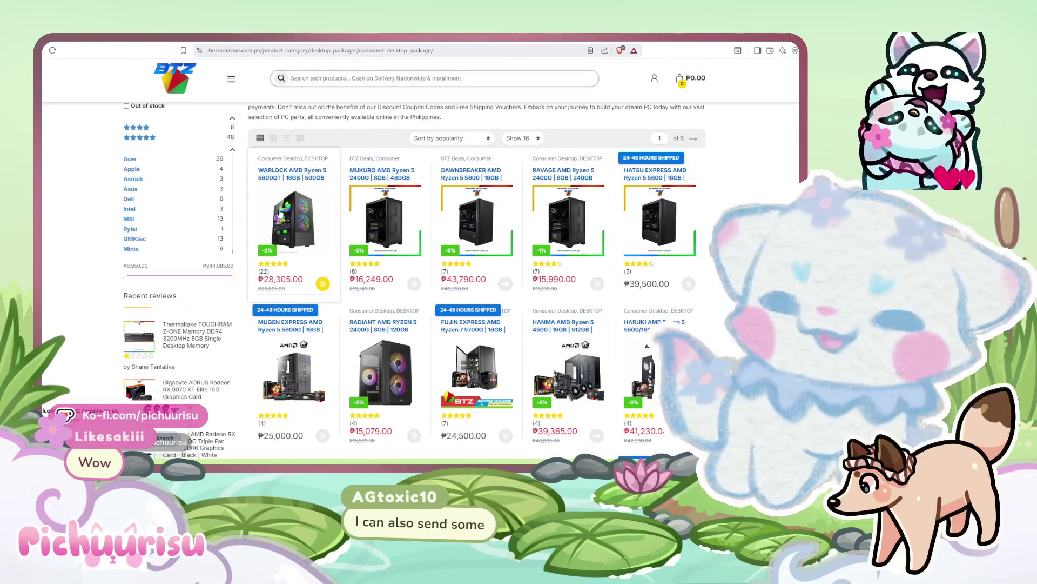
scroll(487, 283, "down", 1)
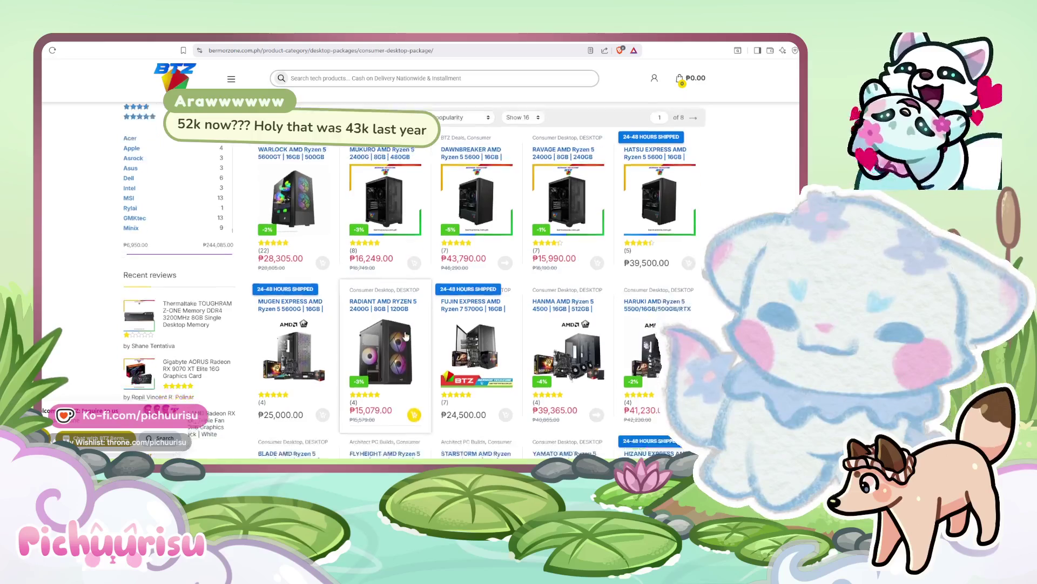
scroll(619, 353, "down", 2)
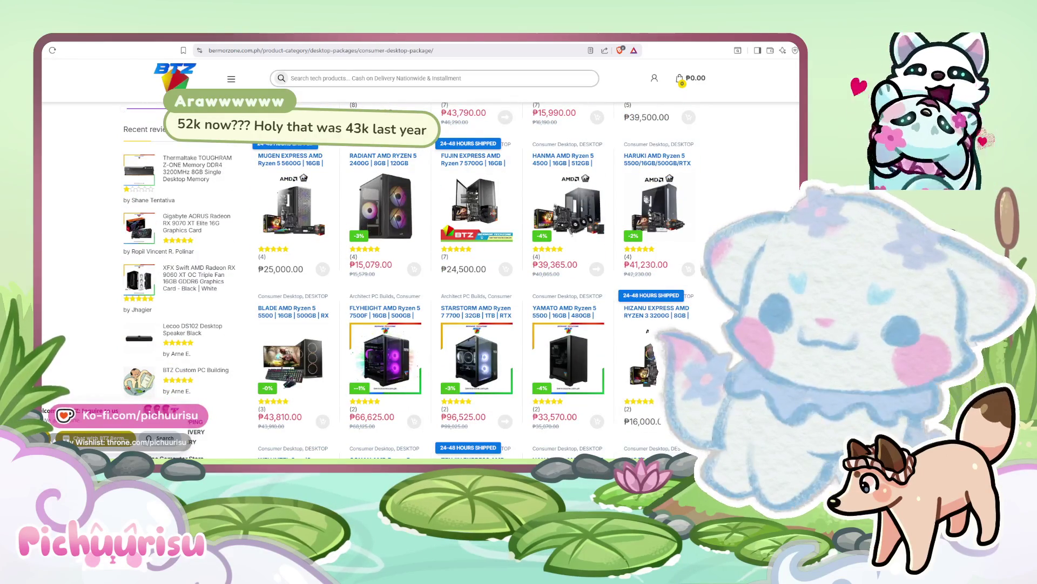
scroll(486, 284, "down", 2)
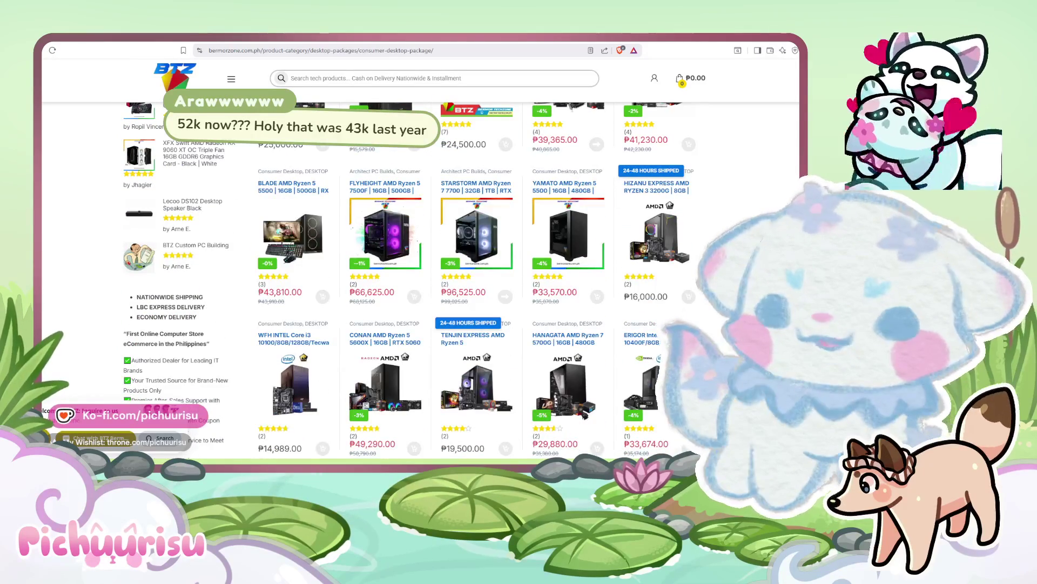
scroll(585, 415, "down", 2)
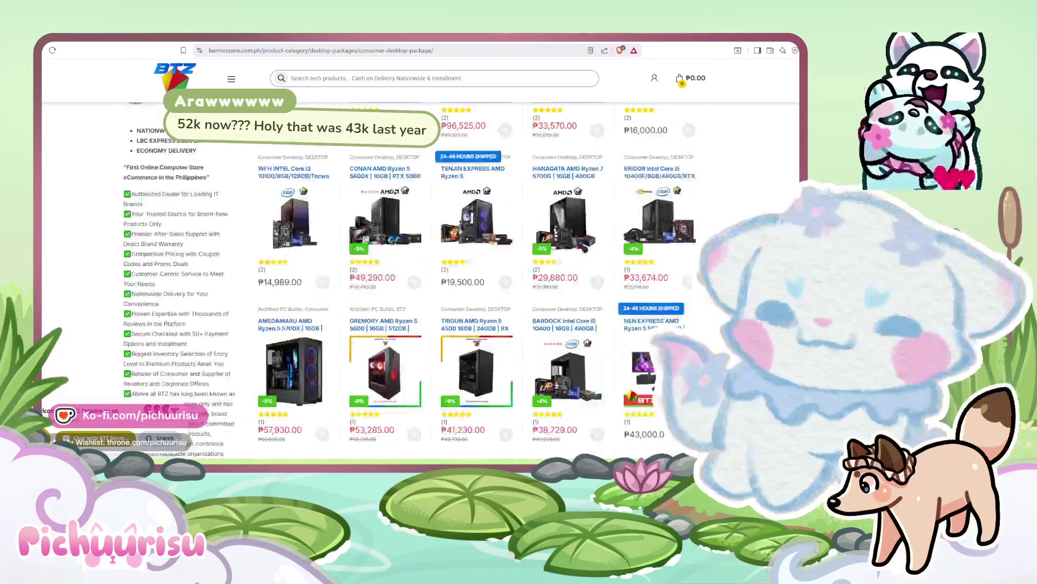
scroll(585, 249, "down", 1)
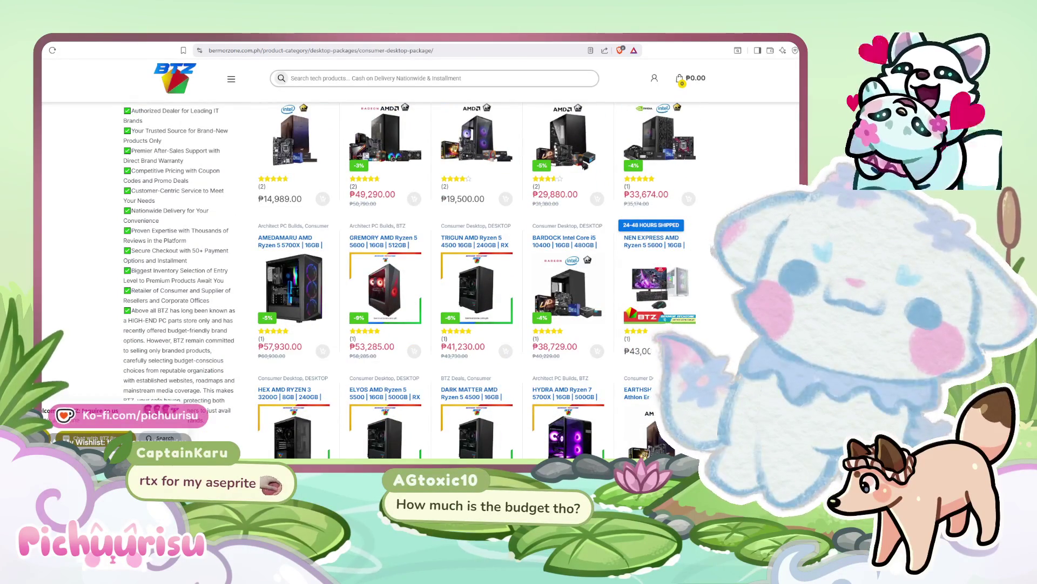
scroll(586, 165, "up", 5)
scroll(585, 164, "up", 5)
scroll(585, 165, "up", 3)
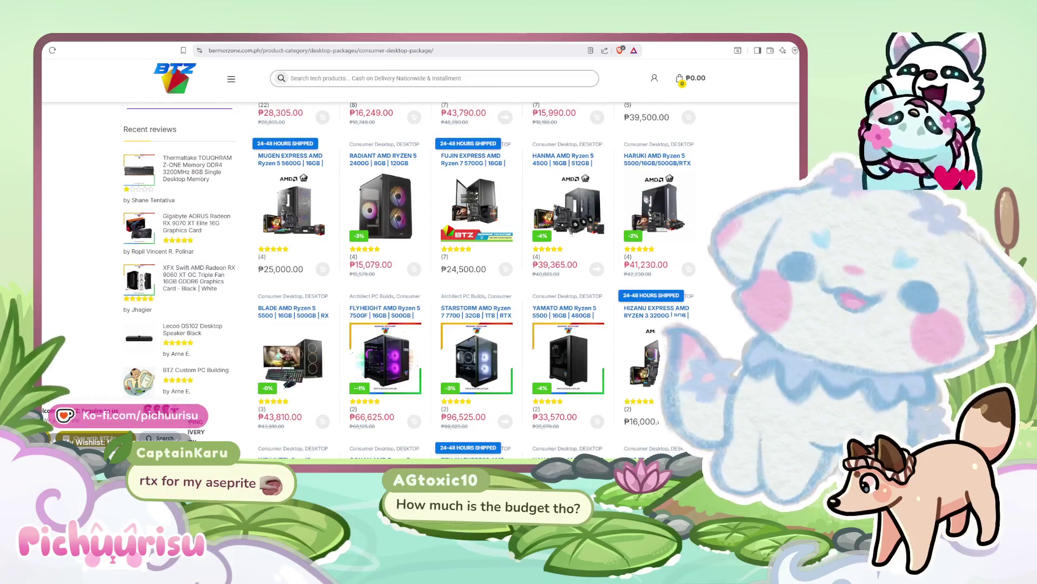
scroll(486, 243, "up", 5)
scroll(486, 243, "up", 3)
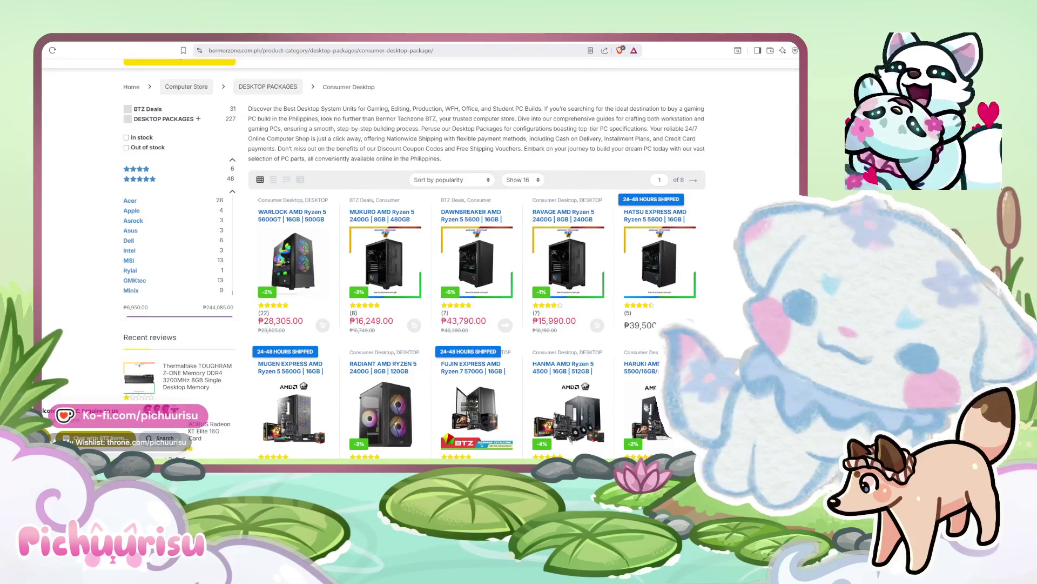
mouse_move(477, 259)
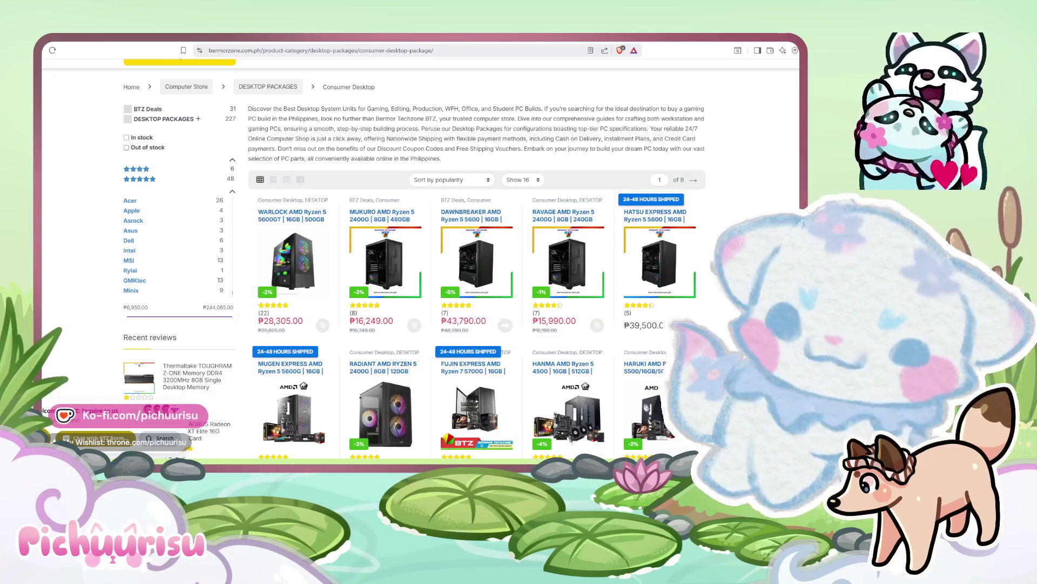
scroll(479, 251, "down", 5)
scroll(480, 252, "down", 5)
scroll(479, 251, "down", 3)
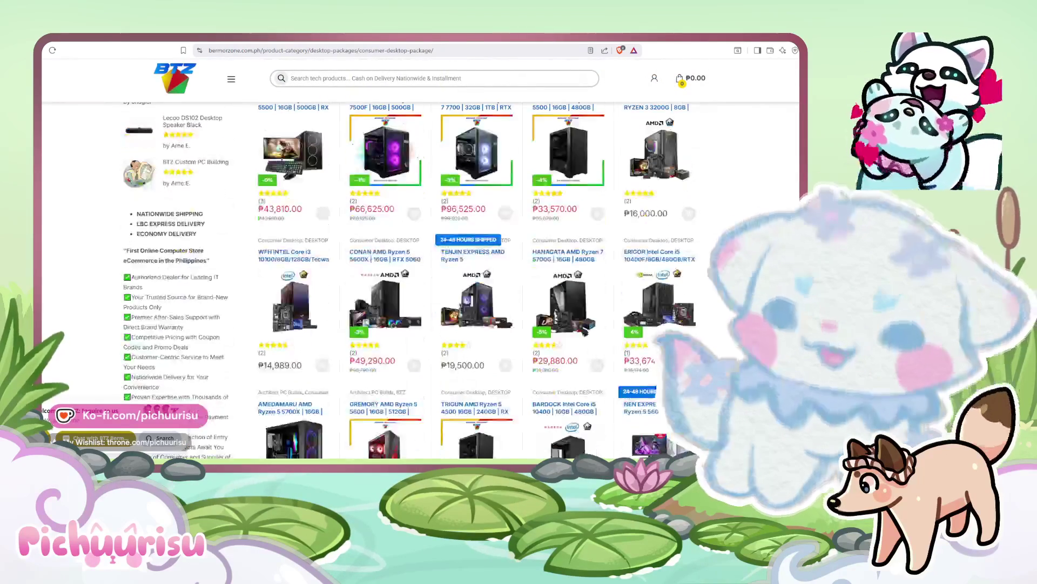
scroll(479, 251, "down", 3)
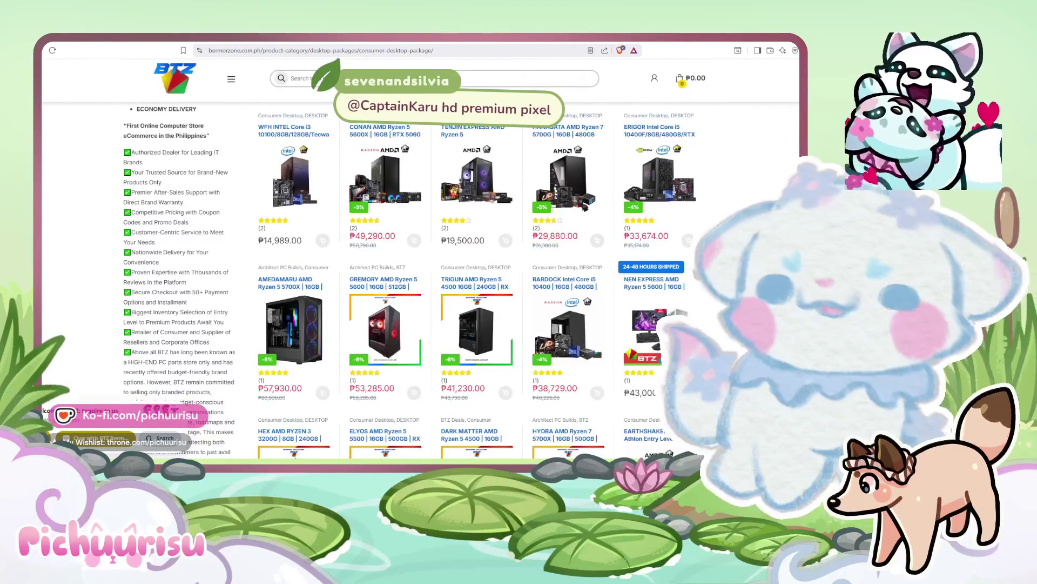
scroll(478, 251, "down", 3)
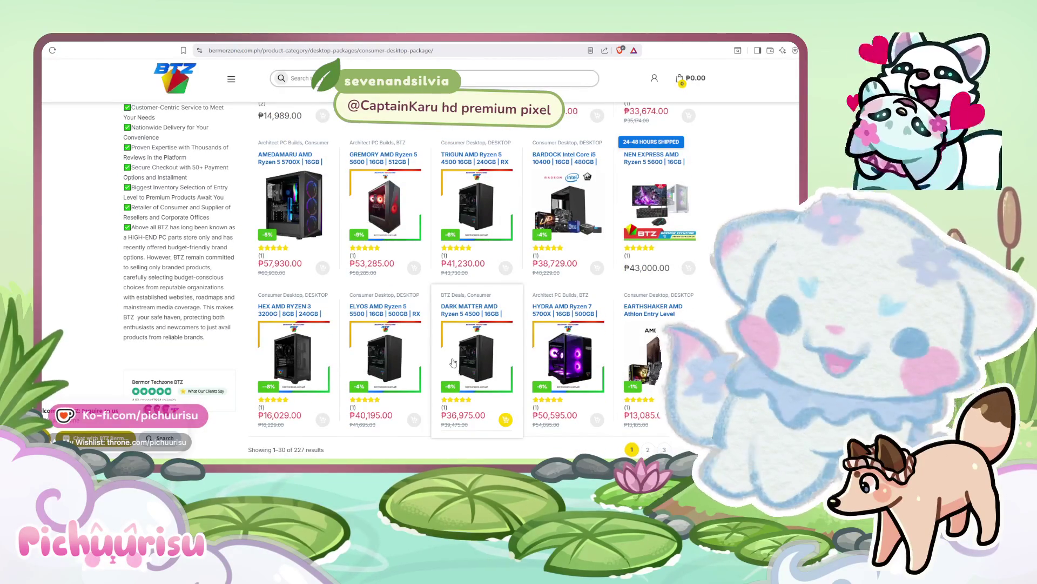
scroll(616, 333, "down", 1)
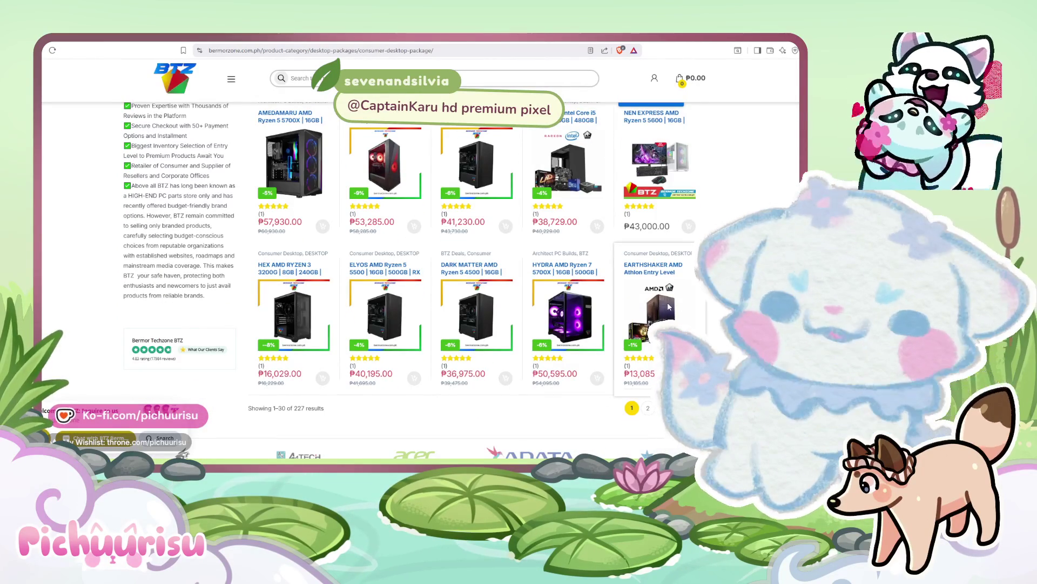
scroll(669, 306, "up", 5)
scroll(668, 306, "up", 5)
scroll(668, 307, "up", 5)
scroll(669, 306, "up", 5)
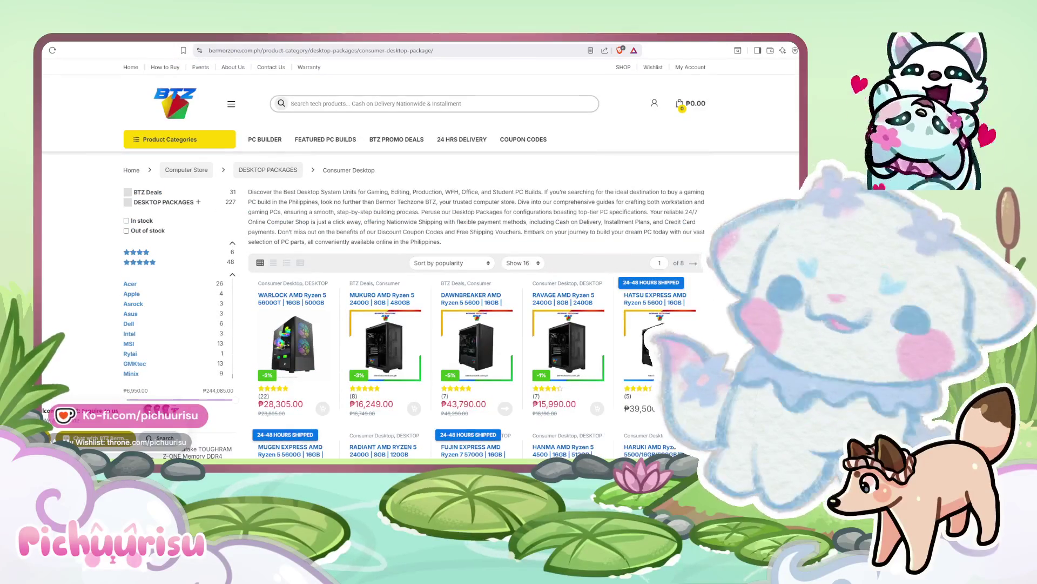
scroll(519, 306, "down", 1)
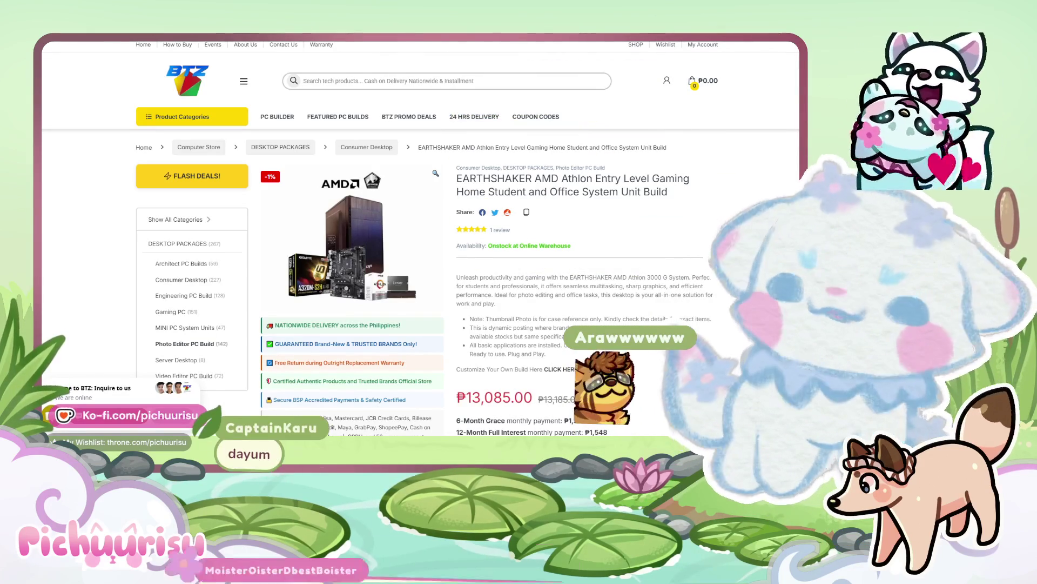
scroll(598, 281, "down", 1)
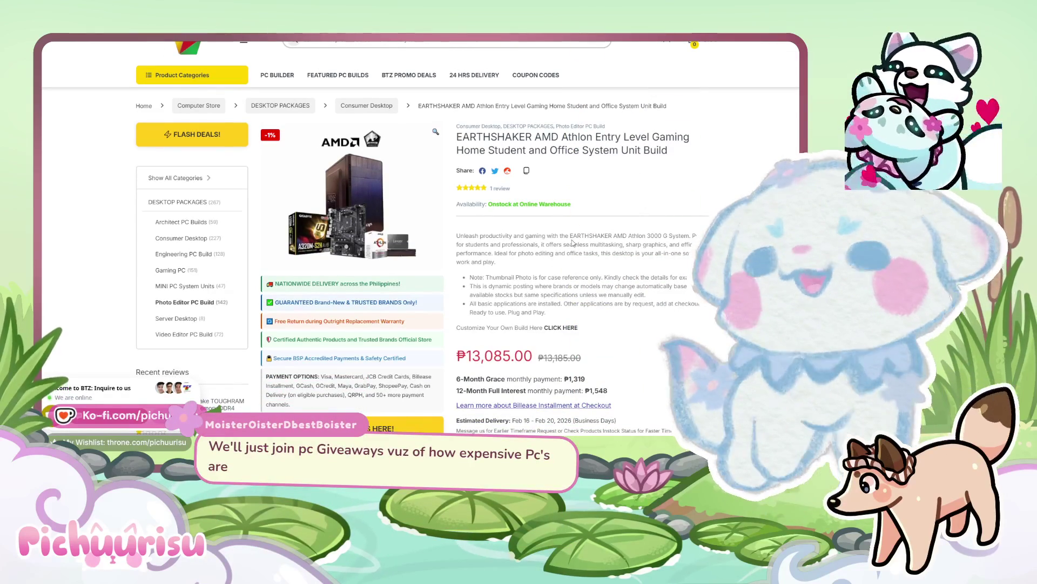
scroll(625, 285, "down", 1)
scroll(624, 286, "down", 1)
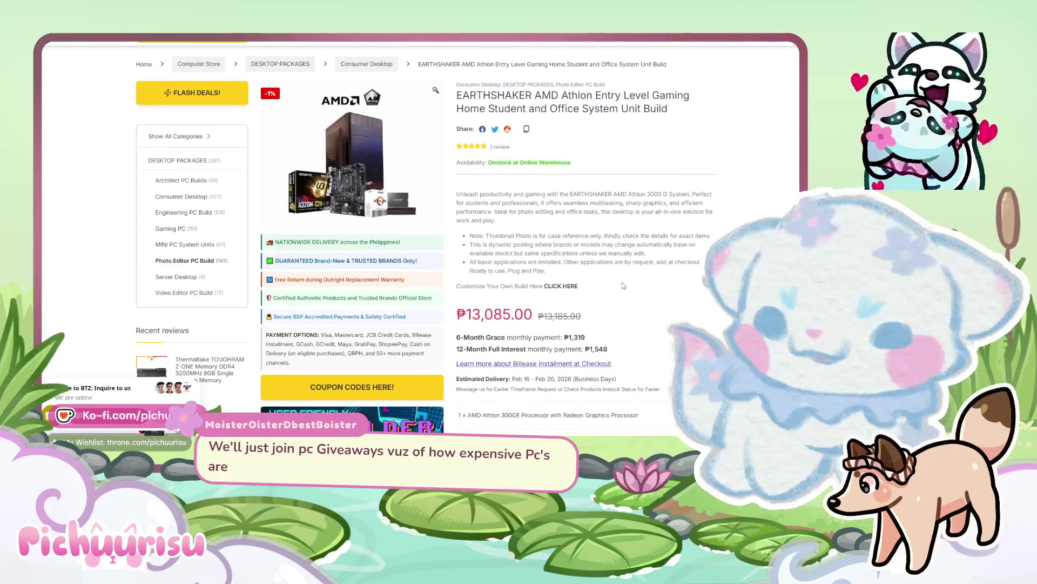
scroll(624, 286, "down", 1)
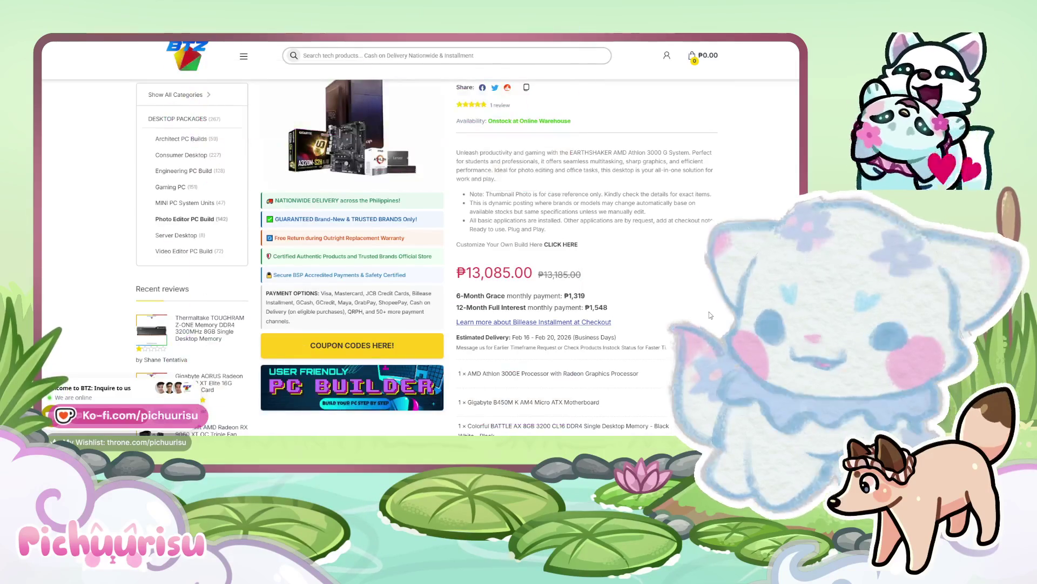
scroll(710, 315, "up", 1)
scroll(710, 315, "up", 1)
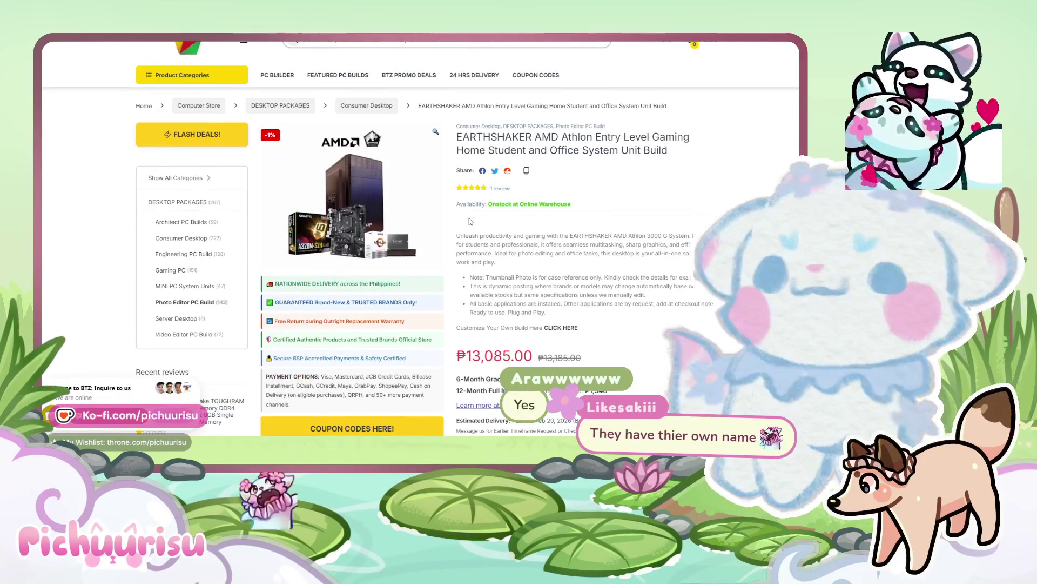
key("alt+Left")
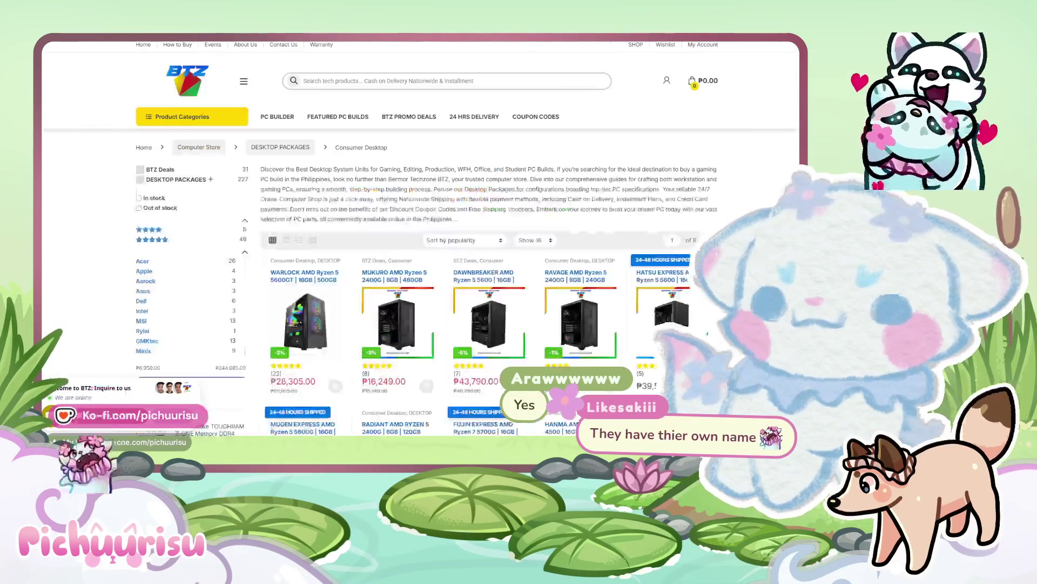
scroll(680, 299, "down", 5)
scroll(680, 299, "down", 5)
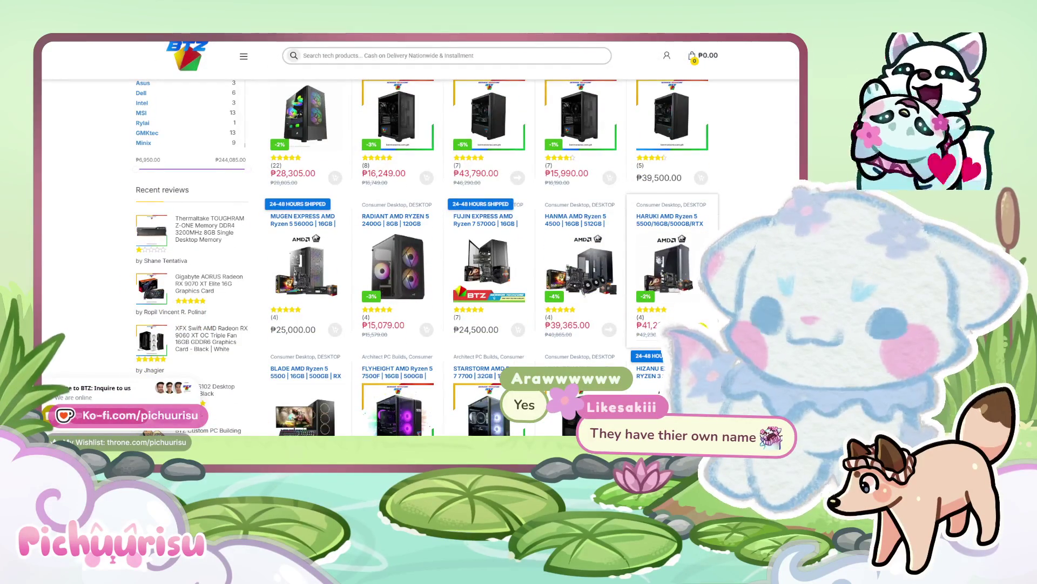
scroll(679, 299, "down", 5)
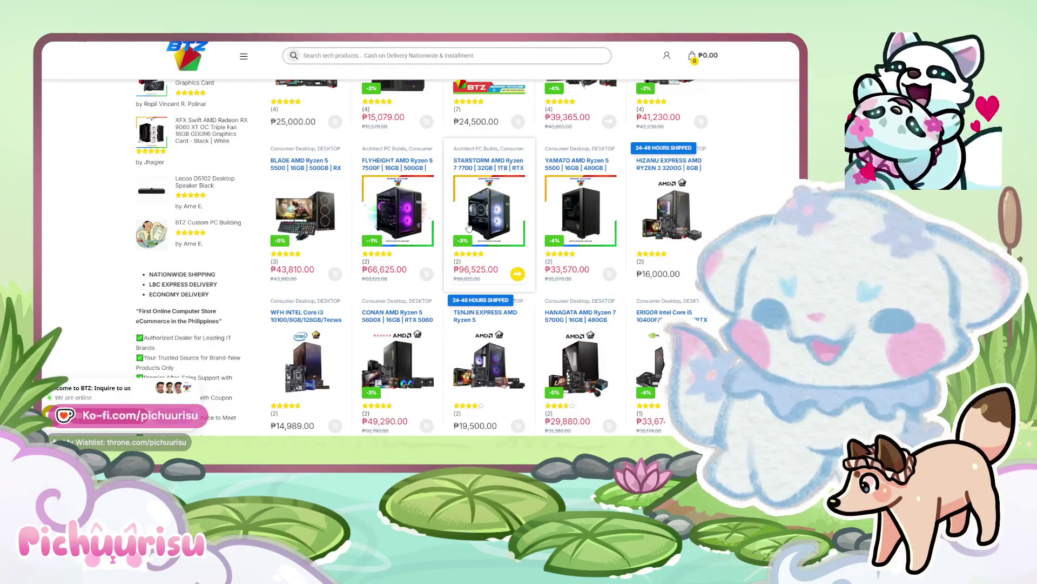
scroll(430, 254, "down", 1)
left_click(419, 258)
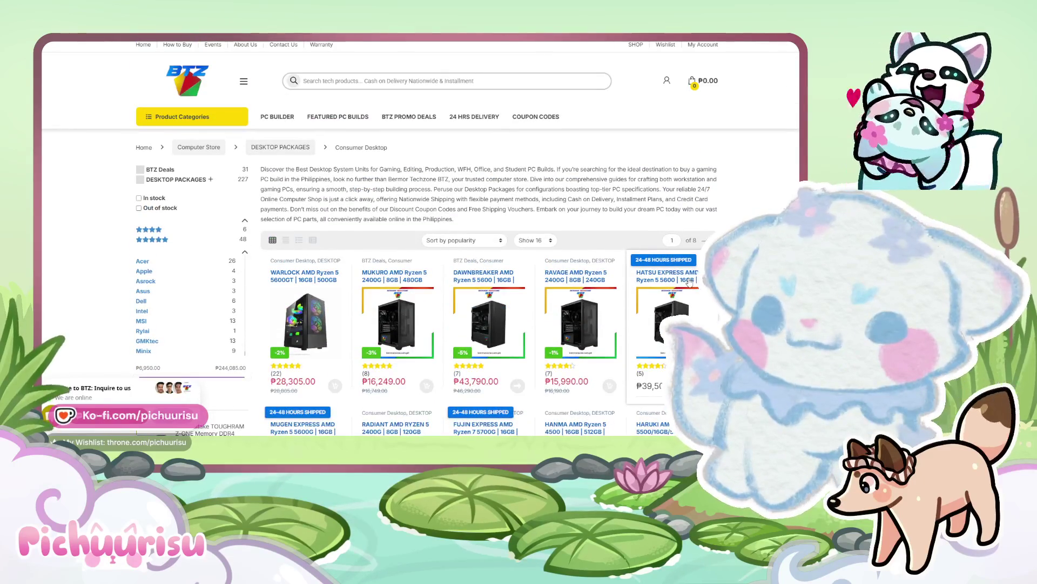
mouse_move(488, 324)
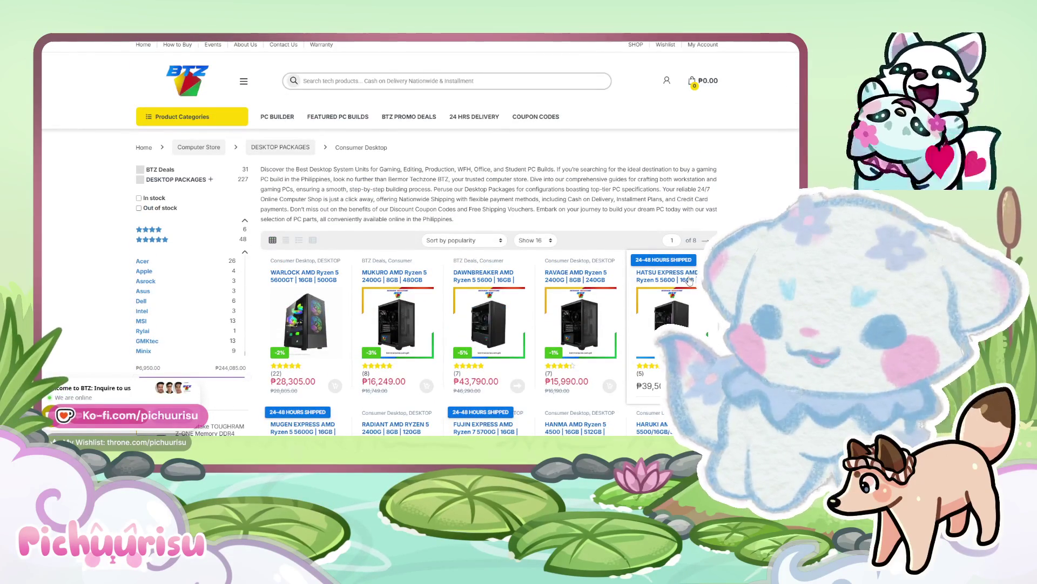
scroll(689, 280, "down", 1)
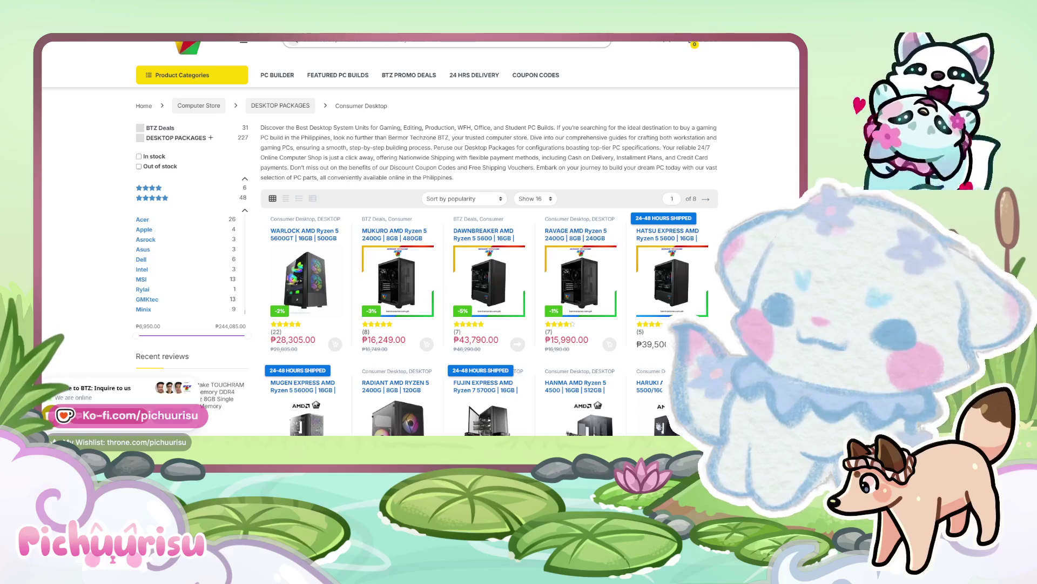
In a new tab, compare the R5-5600GT(Excl RGB) variant then settle on R5-5600+4060 at ₱45,999.
key("ctrl+t")
type("https://ph.shp.ee/gaXnXgc")
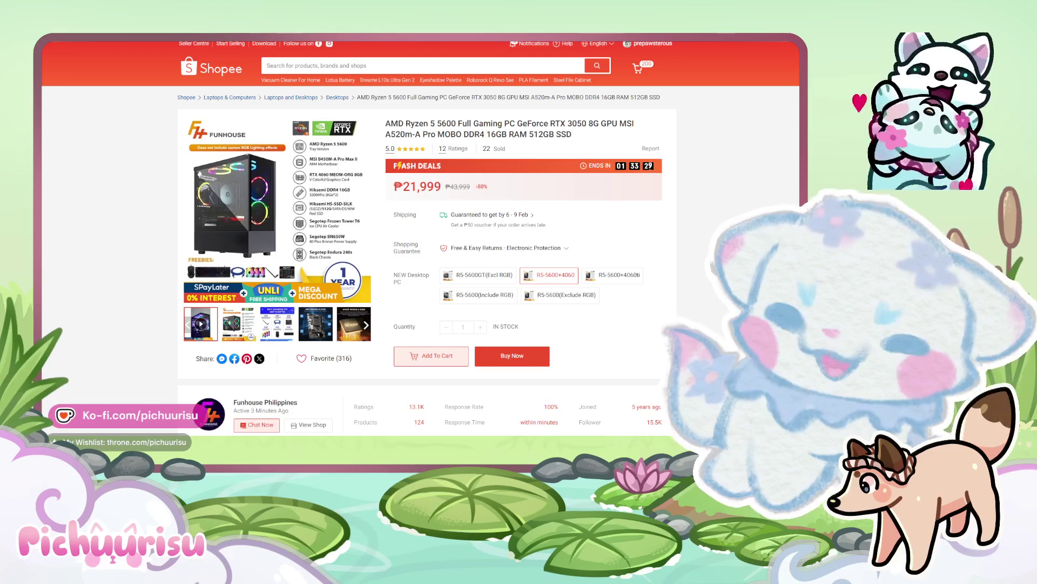
left_click(557, 276)
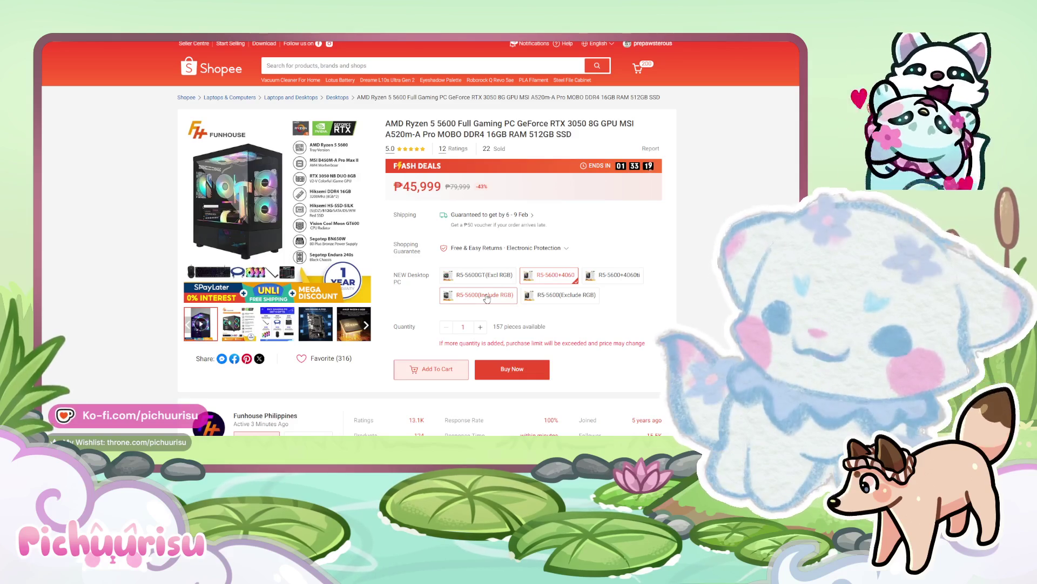
left_click(484, 275)
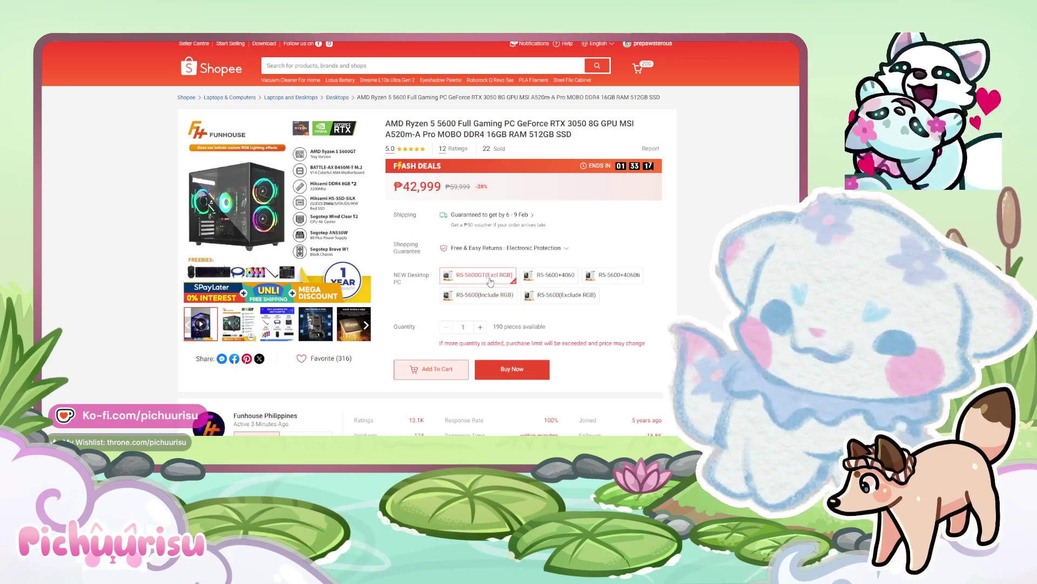
left_click(563, 280)
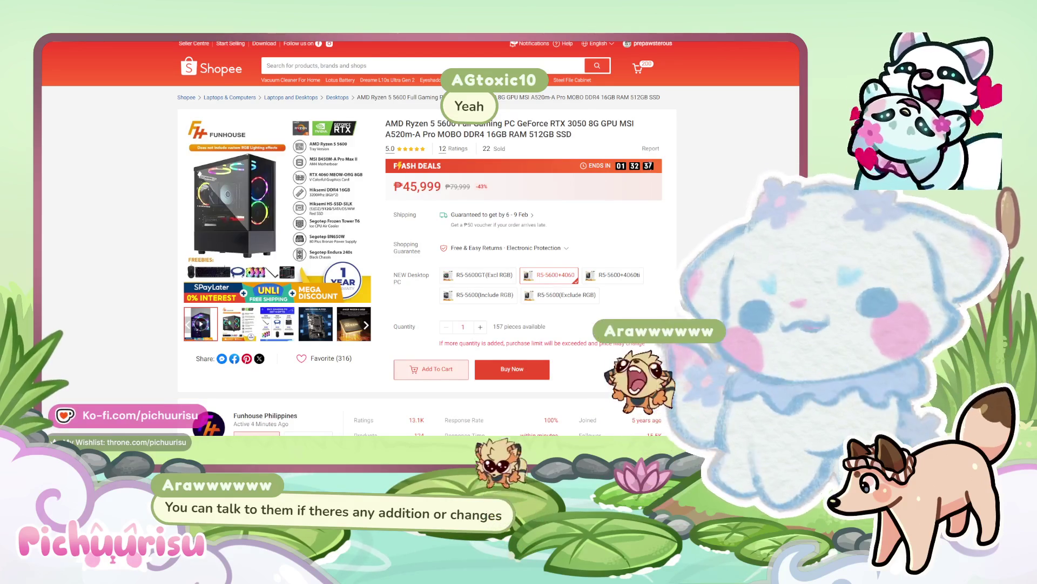
scroll(550, 286, "down", 3)
scroll(405, 243, "down", 3)
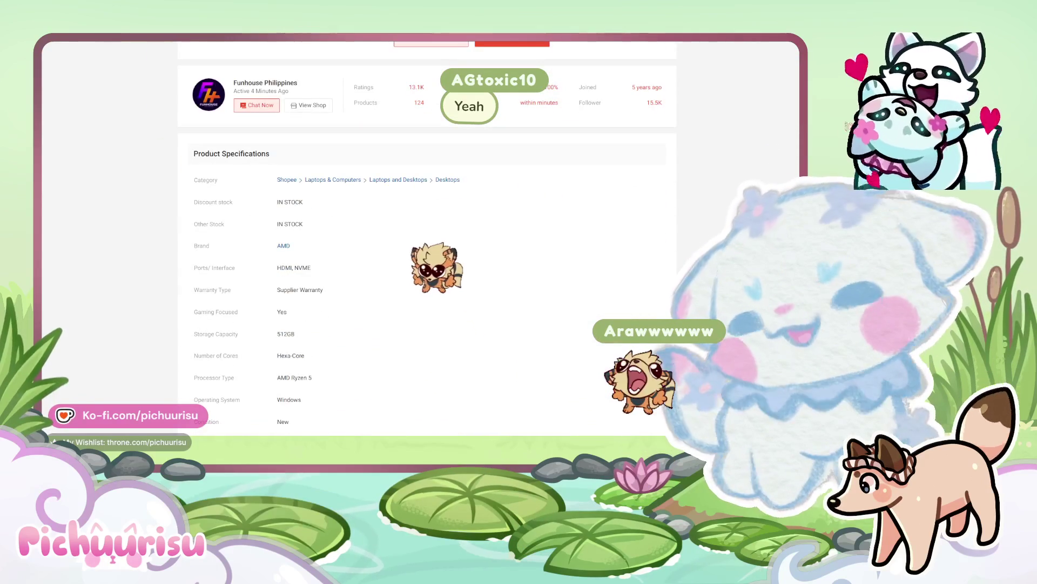
scroll(405, 244, "up", 2)
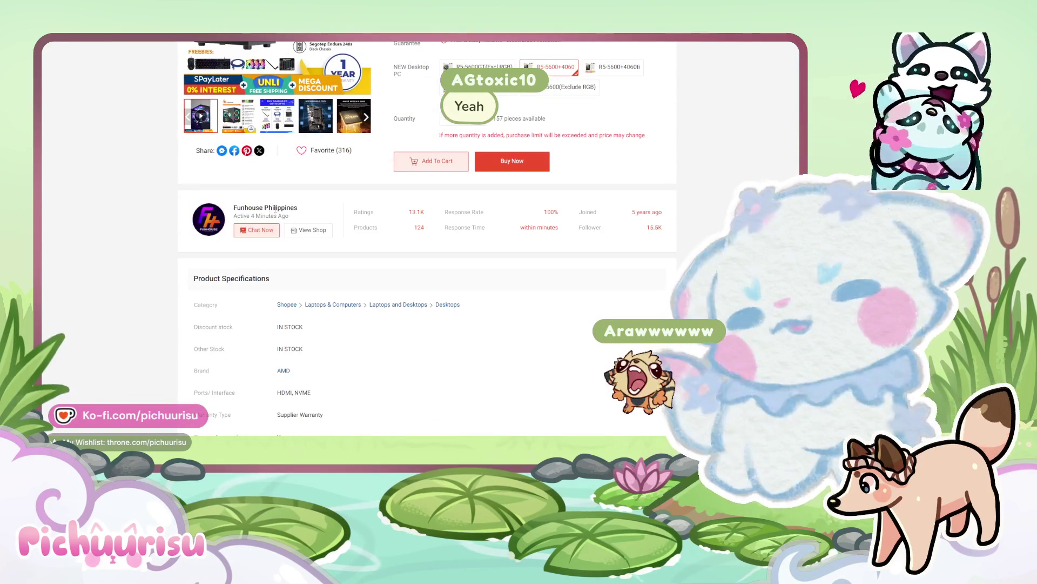
scroll(487, 243, "down", 5)
scroll(691, 305, "down", 3)
scroll(690, 305, "down", 2)
scroll(689, 306, "down", 4)
scroll(686, 309, "down", 3)
scroll(686, 309, "down", 3)
scroll(686, 308, "down", 3)
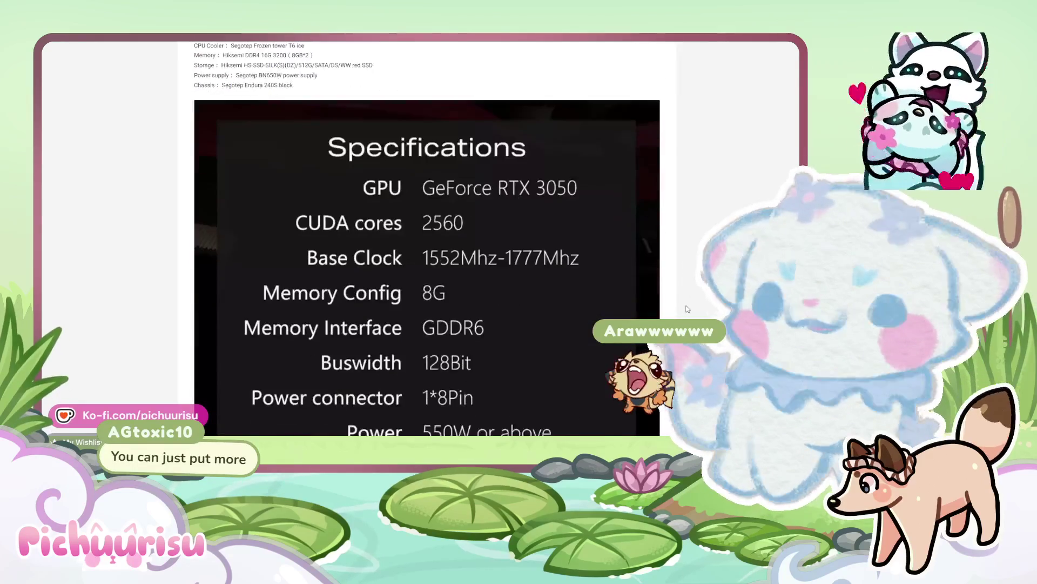
scroll(687, 309, "down", 3)
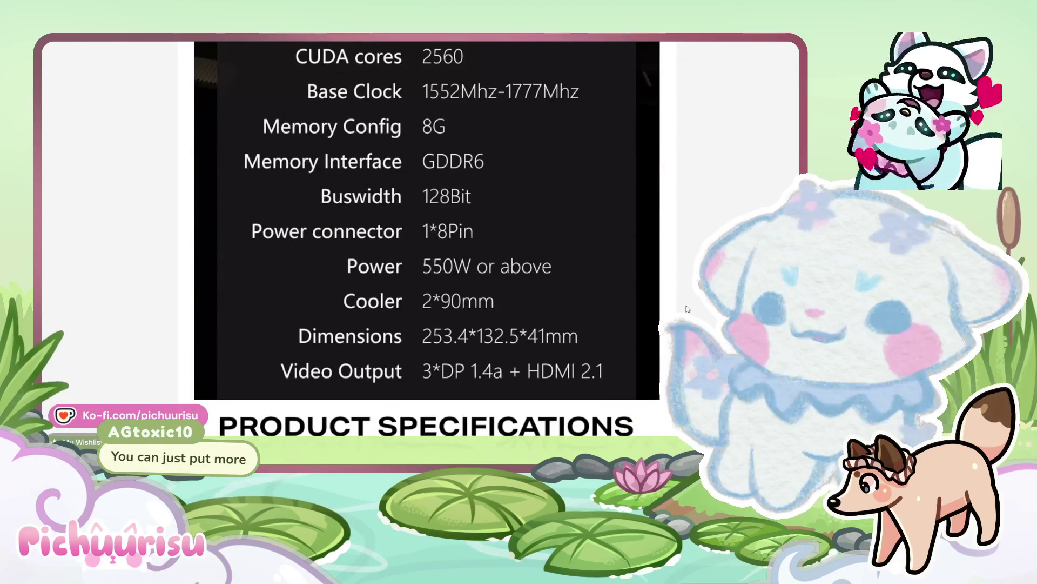
scroll(686, 309, "down", 3)
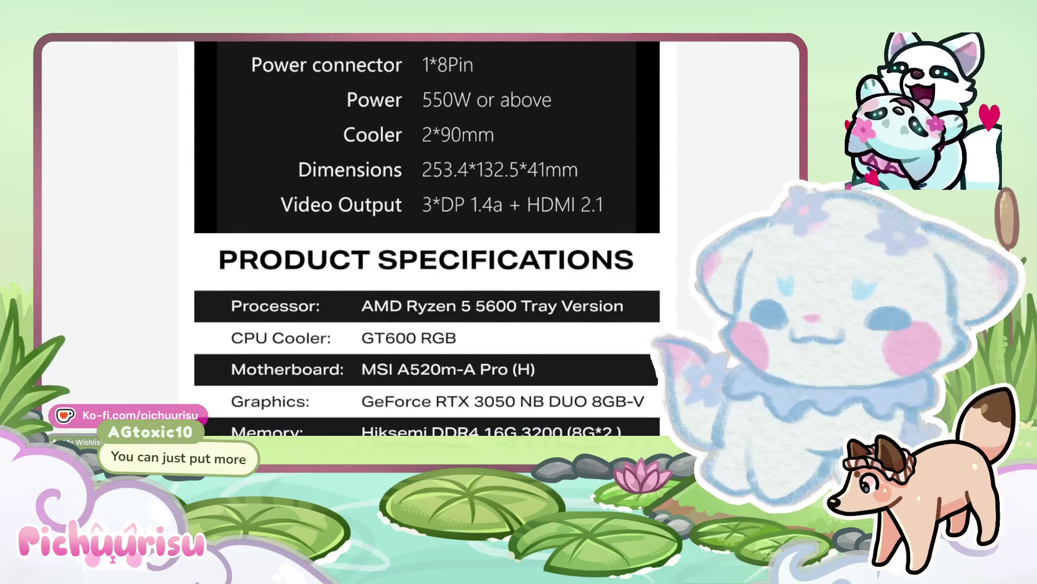
Return to the top of the Shopee product page after reading the spec images.
key("alt+Left")
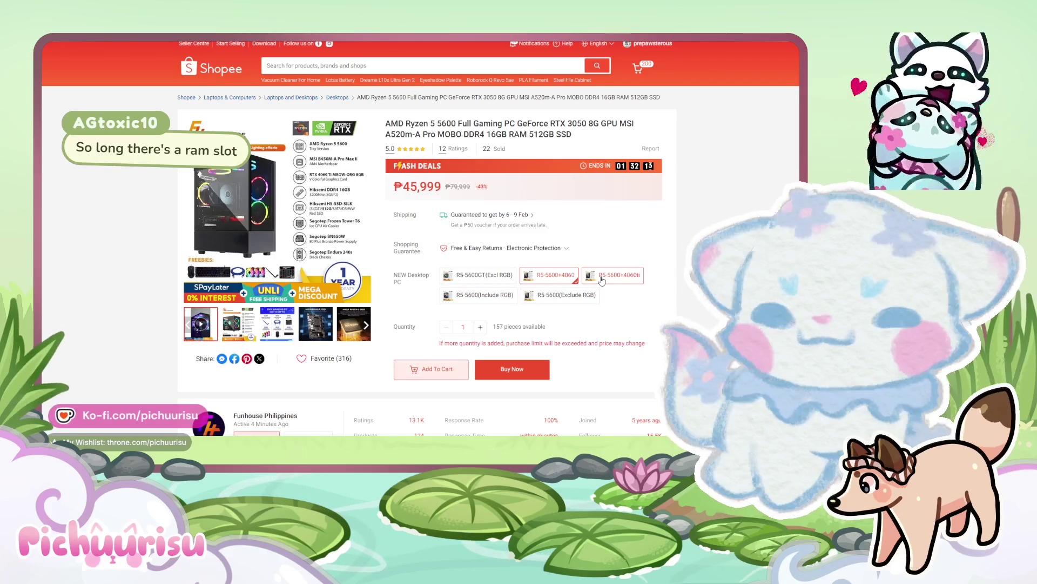
mouse_move(480, 274)
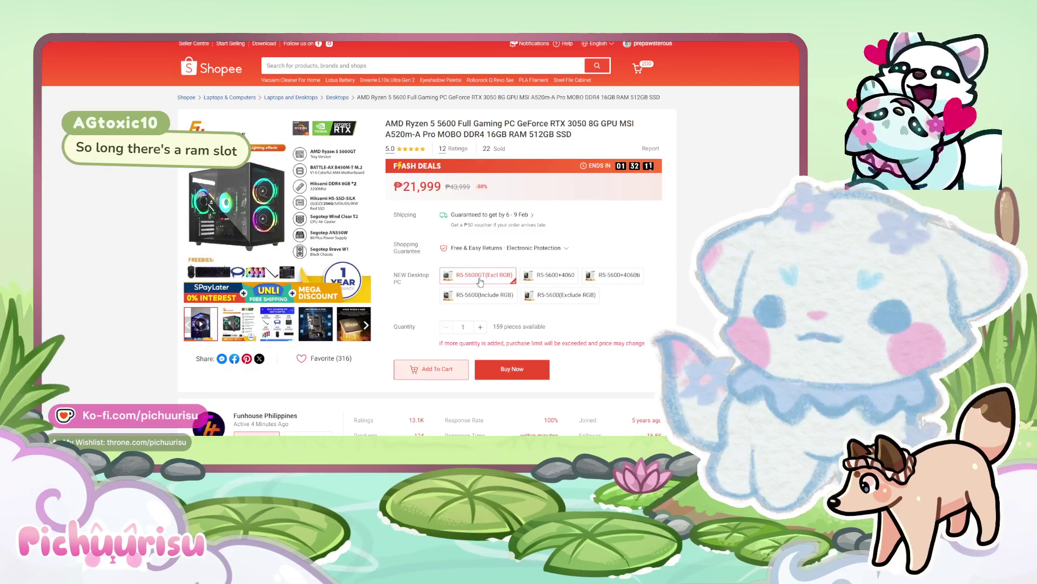
Compare R5-5600(Include RGB) and R5-5600GT(Excl RGB) variants against R5-5600+4060, ending on the 4060 build.
left_click(556, 275)
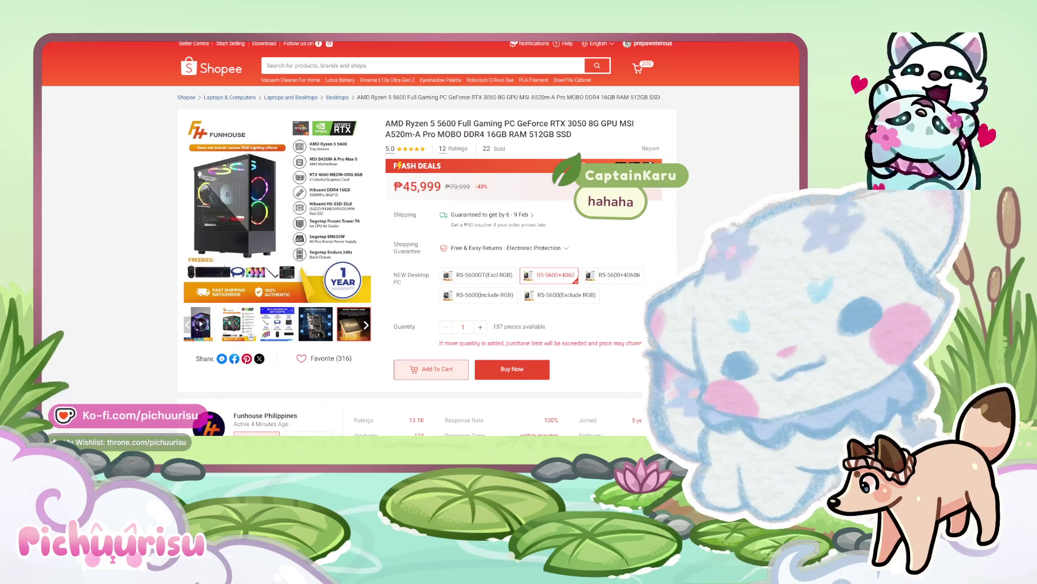
left_click(486, 295)
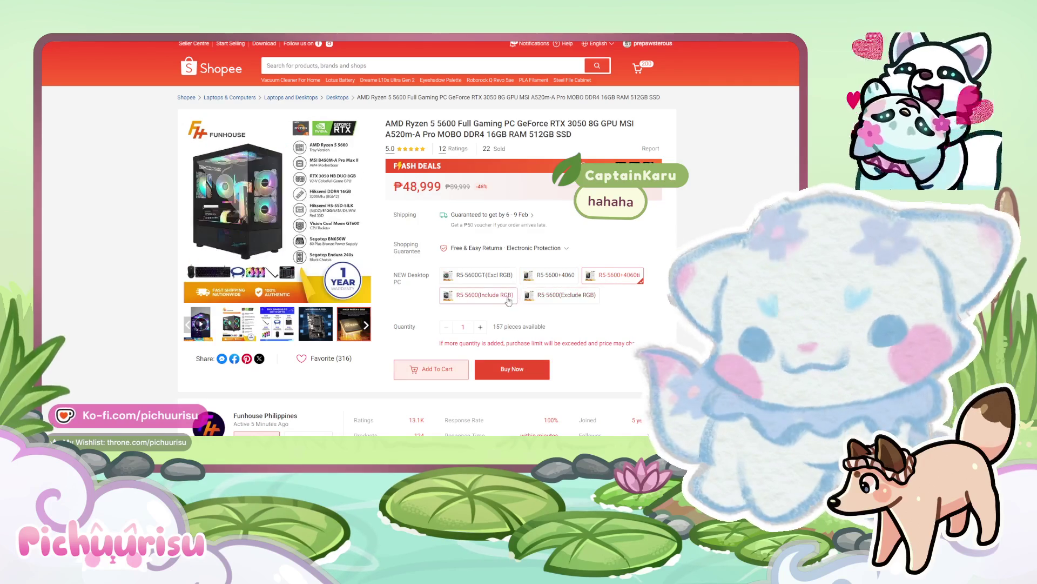
left_click(545, 275)
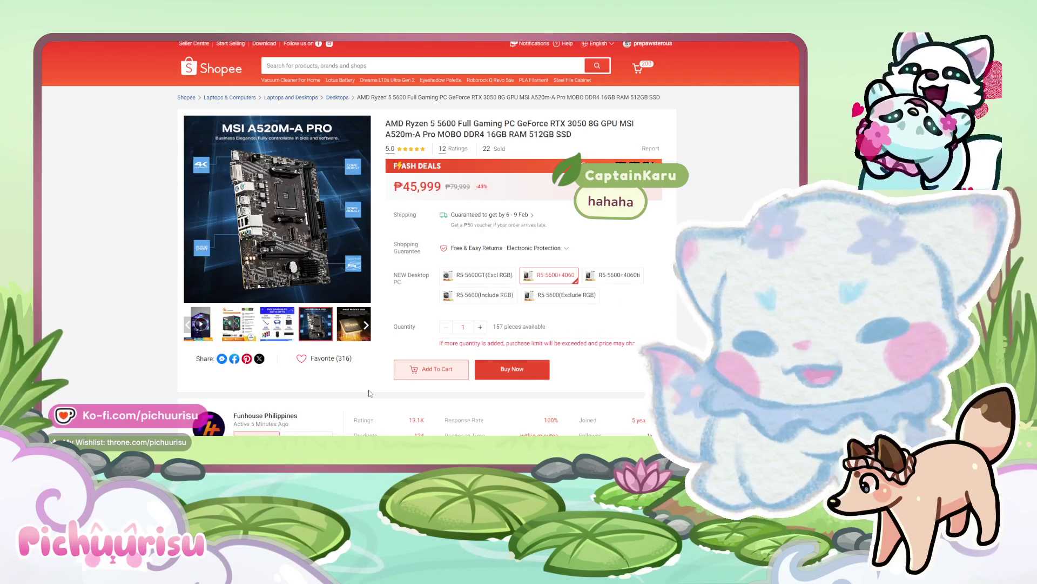
left_click(483, 276)
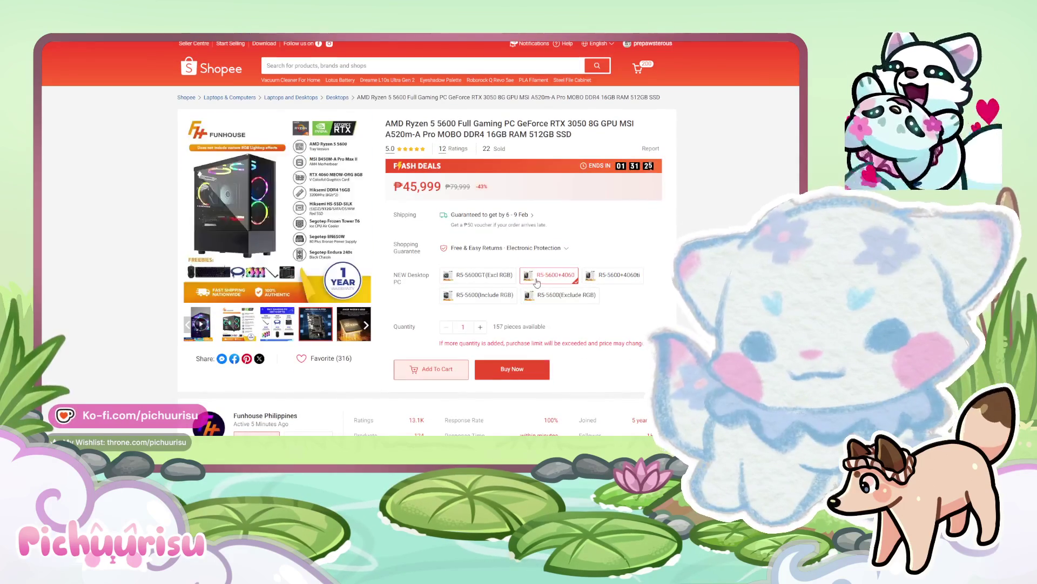
left_click(548, 275)
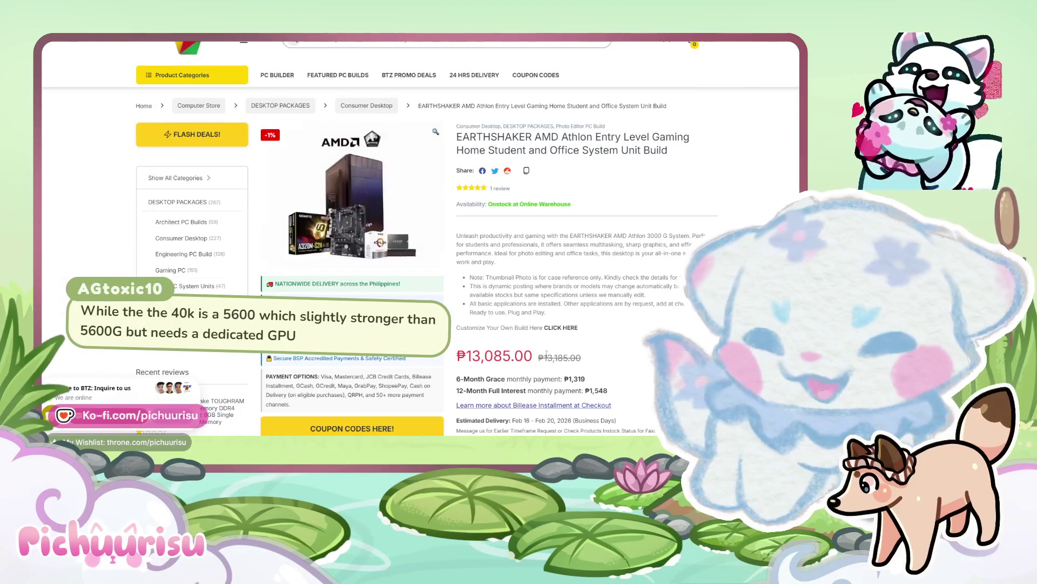
scroll(559, 313, "down", 2)
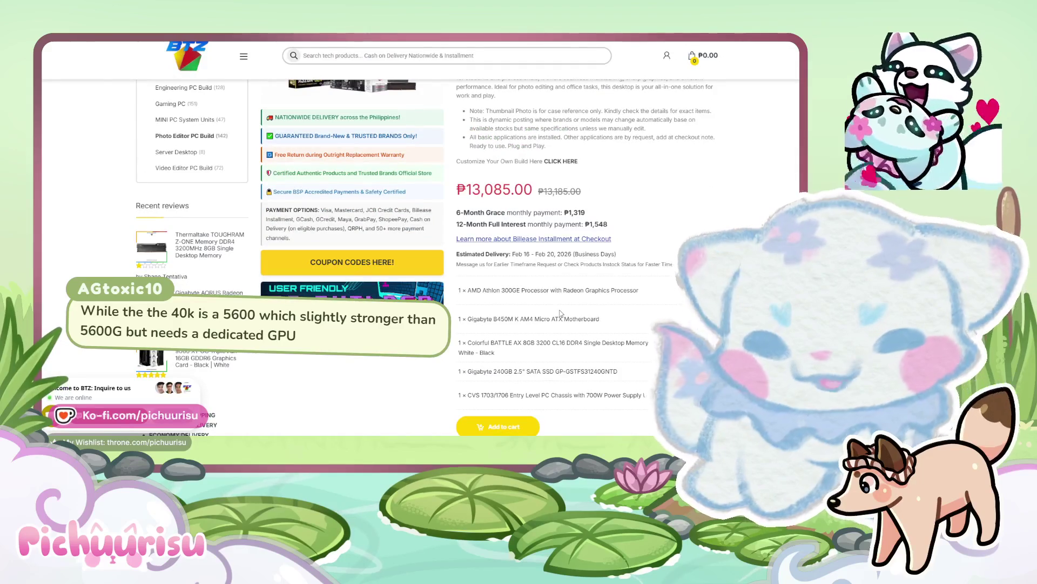
scroll(569, 306, "up", 3)
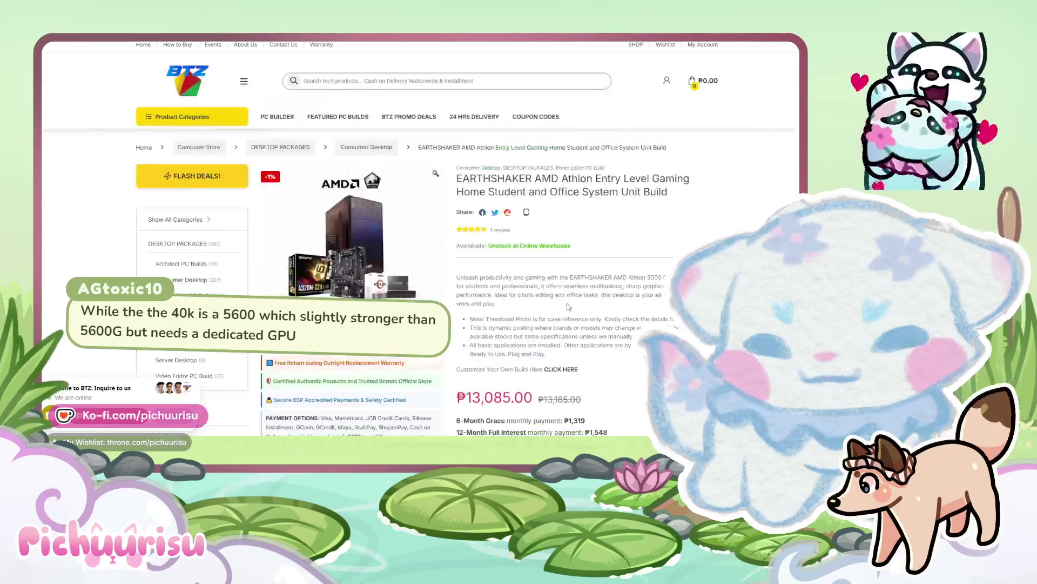
Return to the Consumer Desktop listing and choose the DAWNBREAKER Ryzen 5 5600 system.
key("alt+Left")
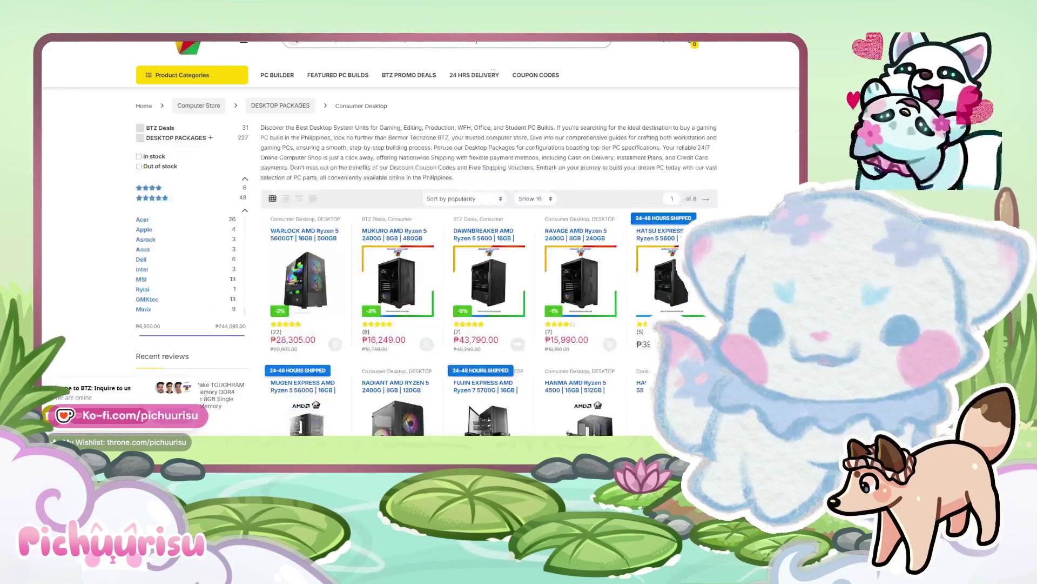
scroll(491, 264, "down", 1)
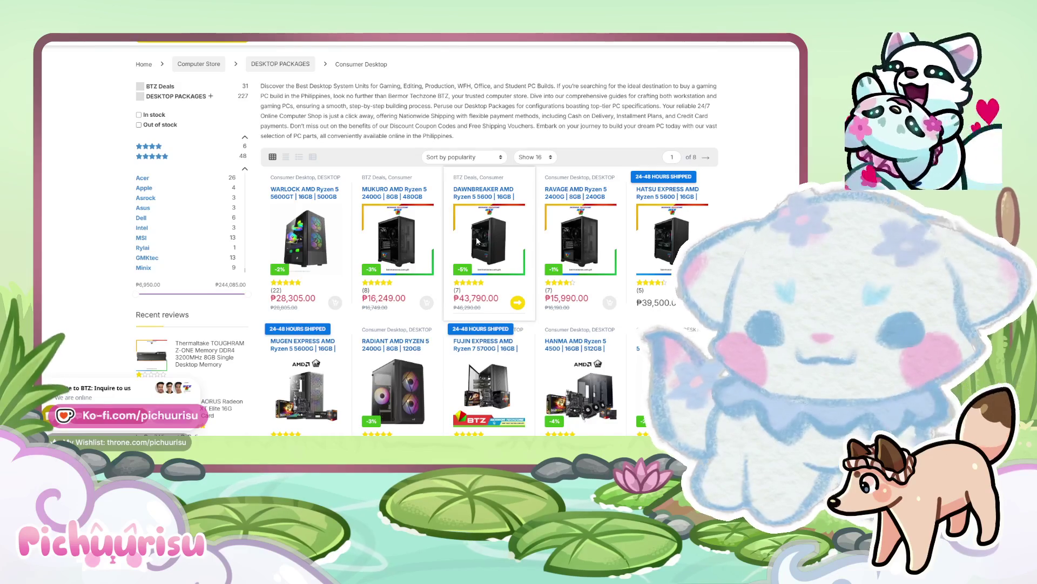
left_click(483, 192)
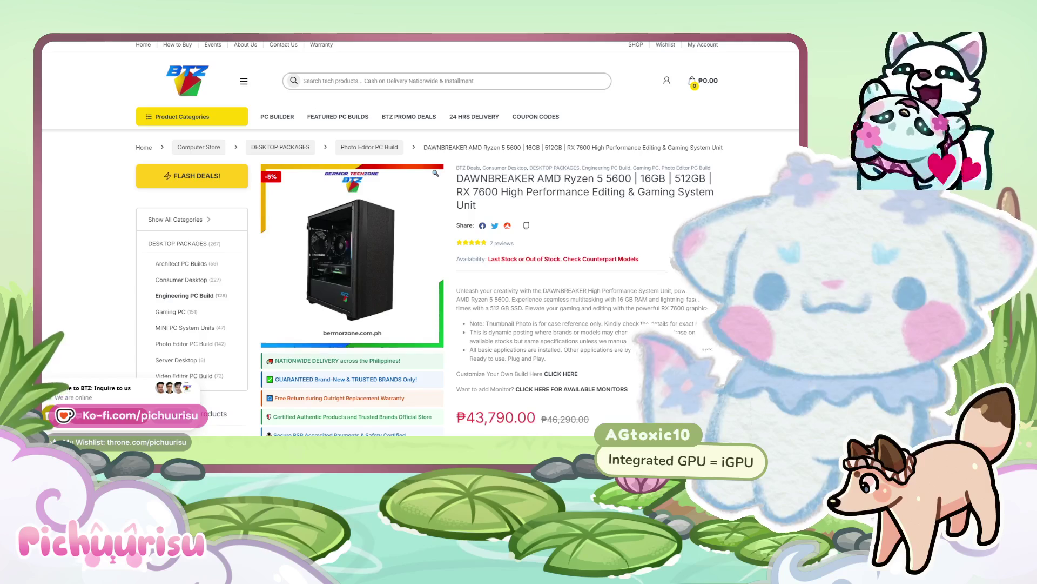
scroll(559, 179, "down", 1)
scroll(558, 178, "up", 2)
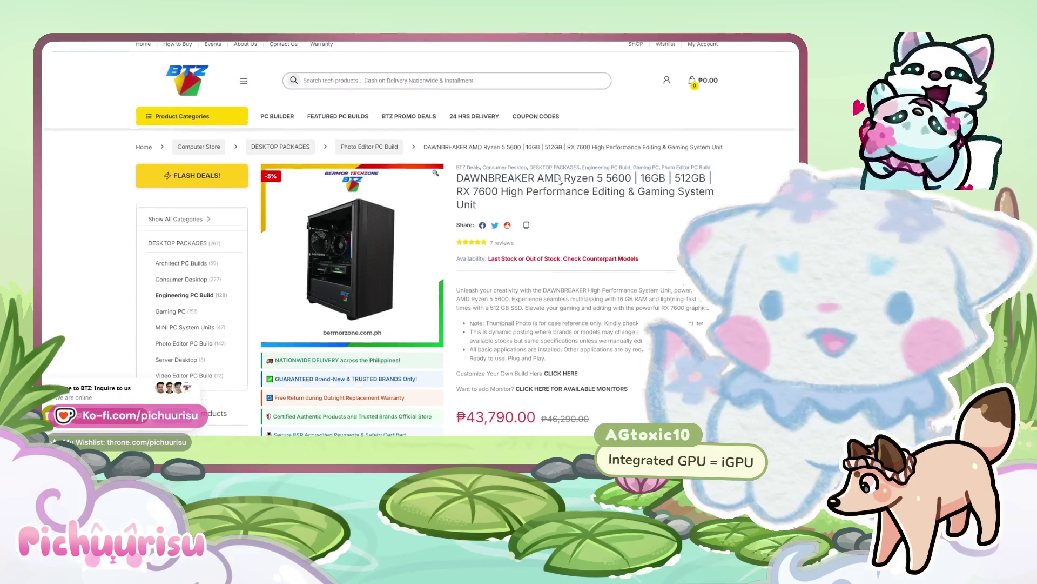
scroll(559, 224, "down", 1)
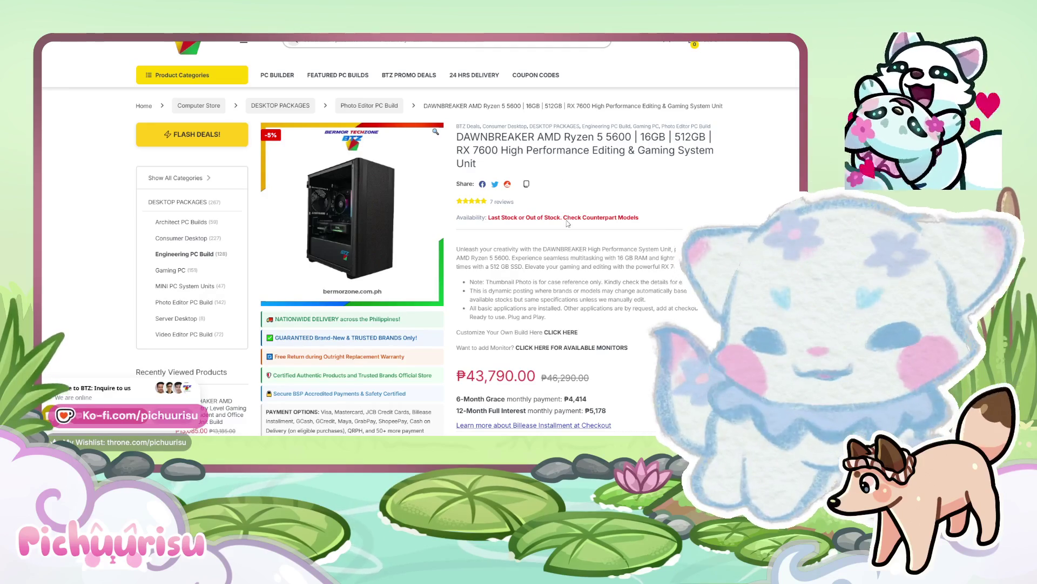
scroll(653, 300, "down", 1)
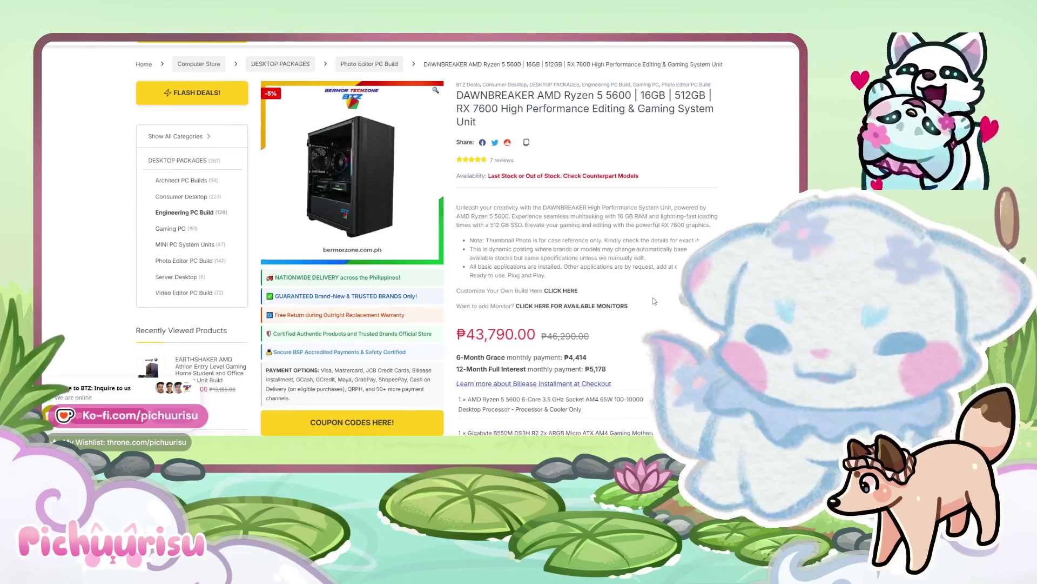
scroll(441, 221, "down", 2)
scroll(441, 223, "up", 4)
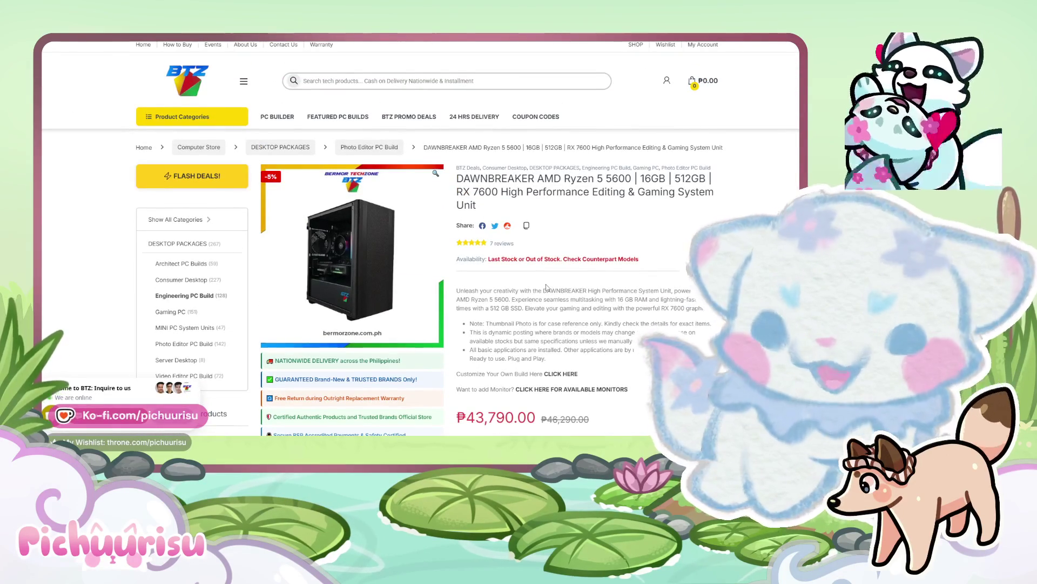
left_click_drag(517, 257, 640, 259)
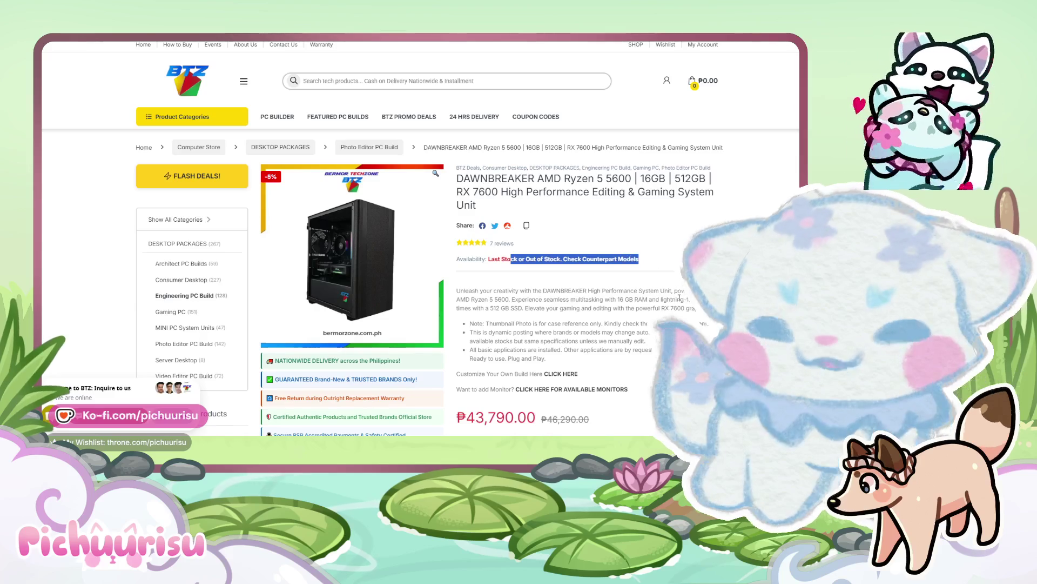
Deselect the availability note while reviewing the DAWNBREAKER RX 7600 parts list.
left_click(641, 260)
scroll(568, 260, "down", 3)
scroll(683, 300, "down", 1)
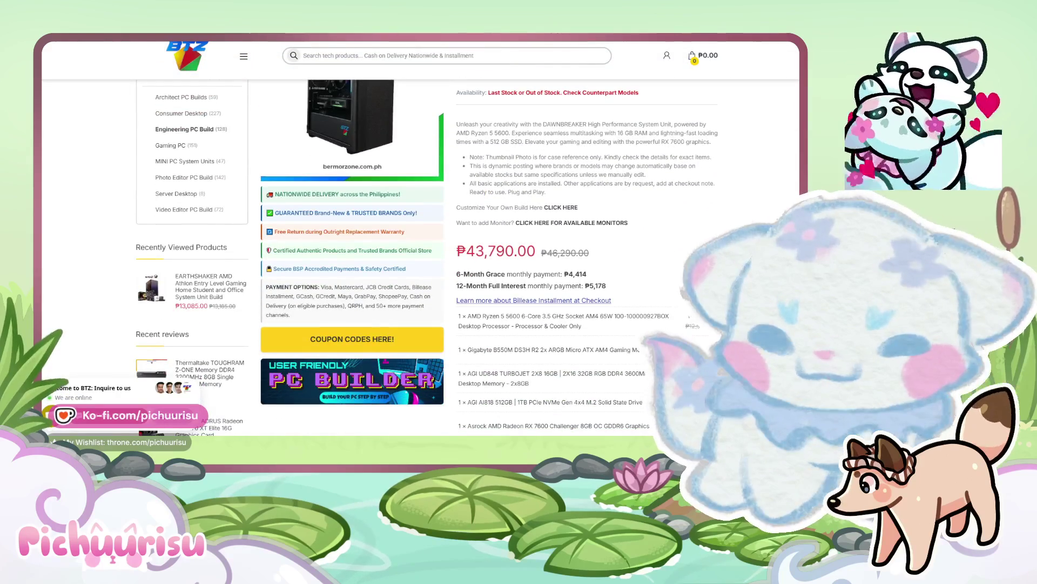
scroll(567, 284, "down", 2)
scroll(567, 284, "up", 4)
scroll(568, 285, "down", 2)
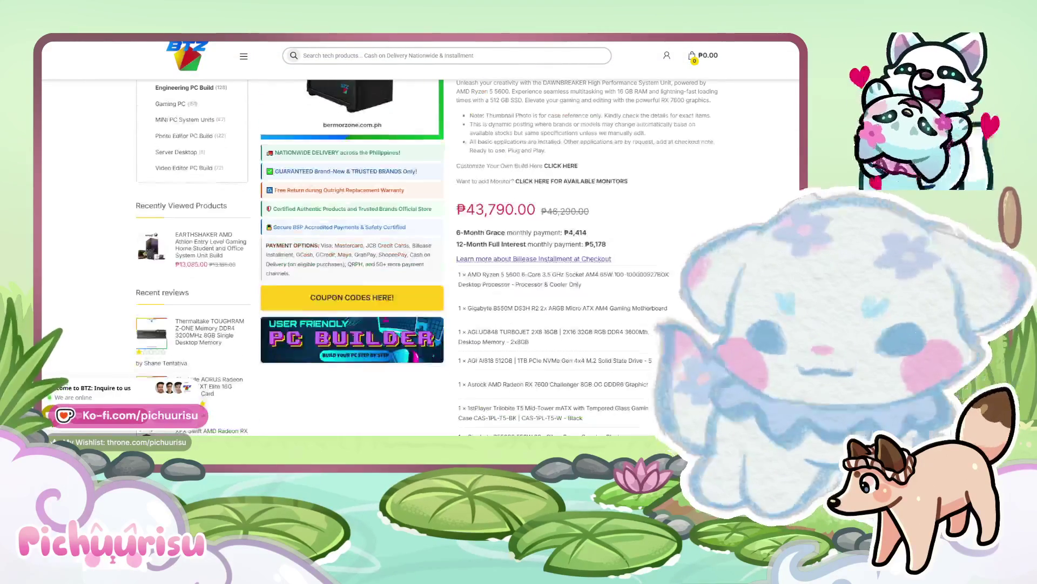
scroll(568, 284, "down", 2)
scroll(568, 283, "down", 1)
scroll(567, 284, "down", 1)
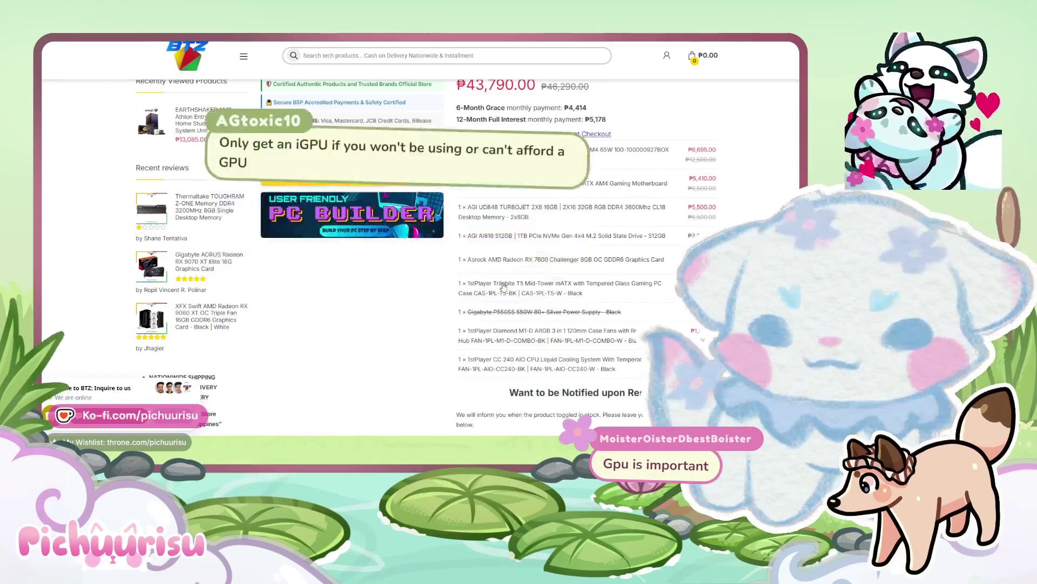
scroll(493, 260, "up", 5)
scroll(494, 259, "up", 5)
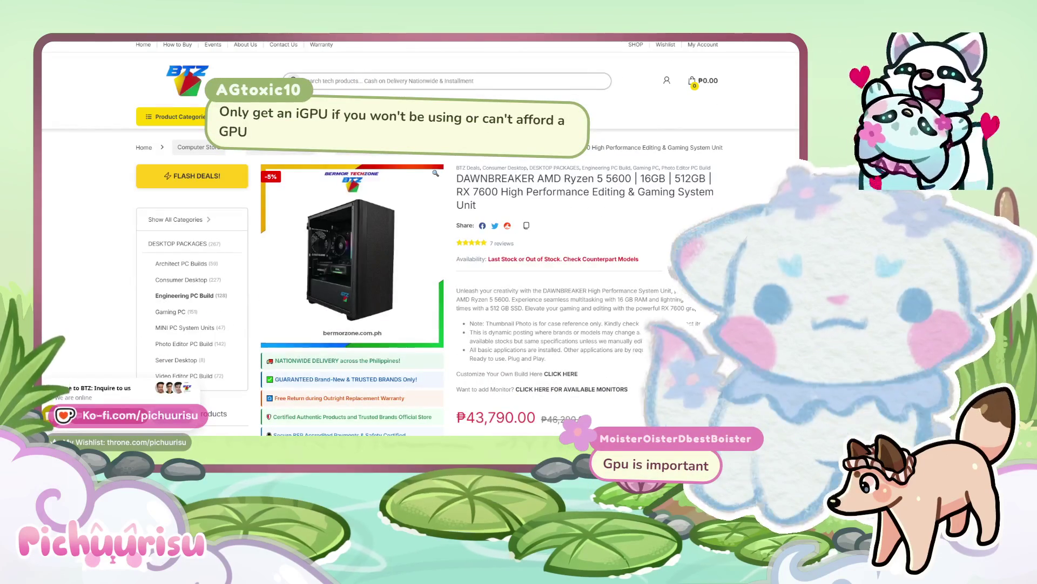